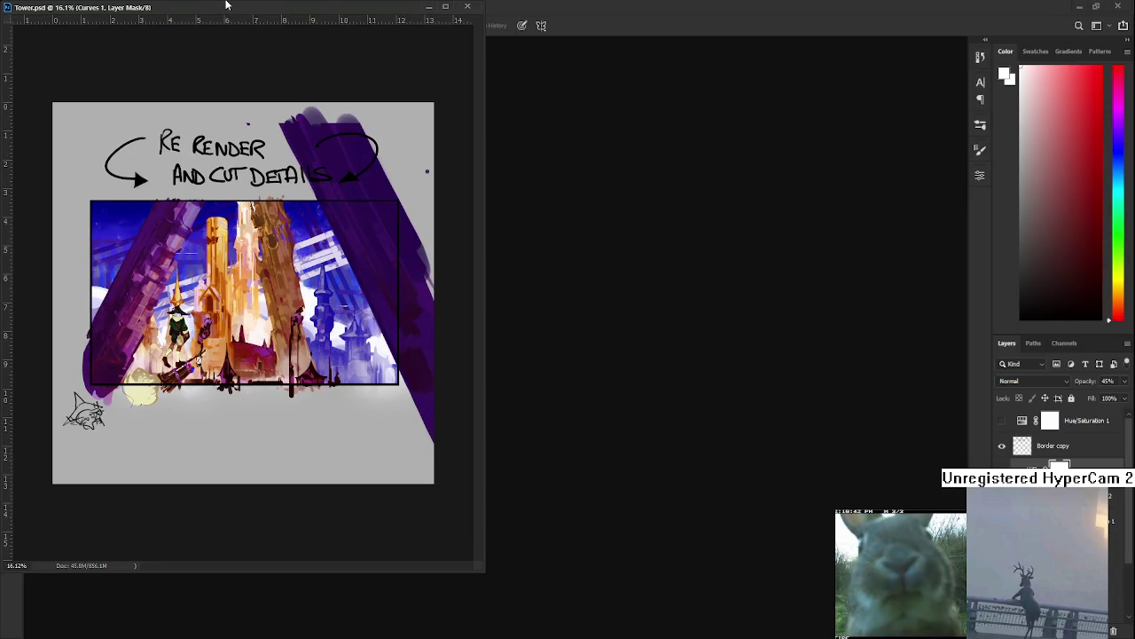
Shorten the Tower.psd floating window and zoom its view to 19.5% on the castle
drag(225, 5, 221, 8)
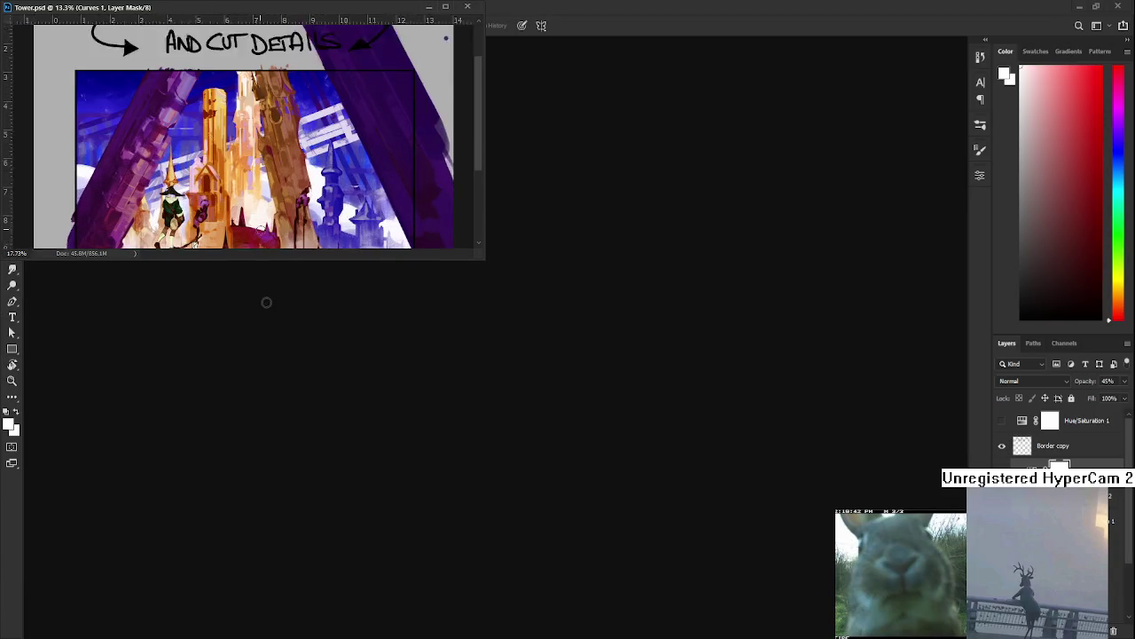
scroll(266, 221, down, 3)
scroll(258, 186, up, 1)
drag(258, 187, 255, 187)
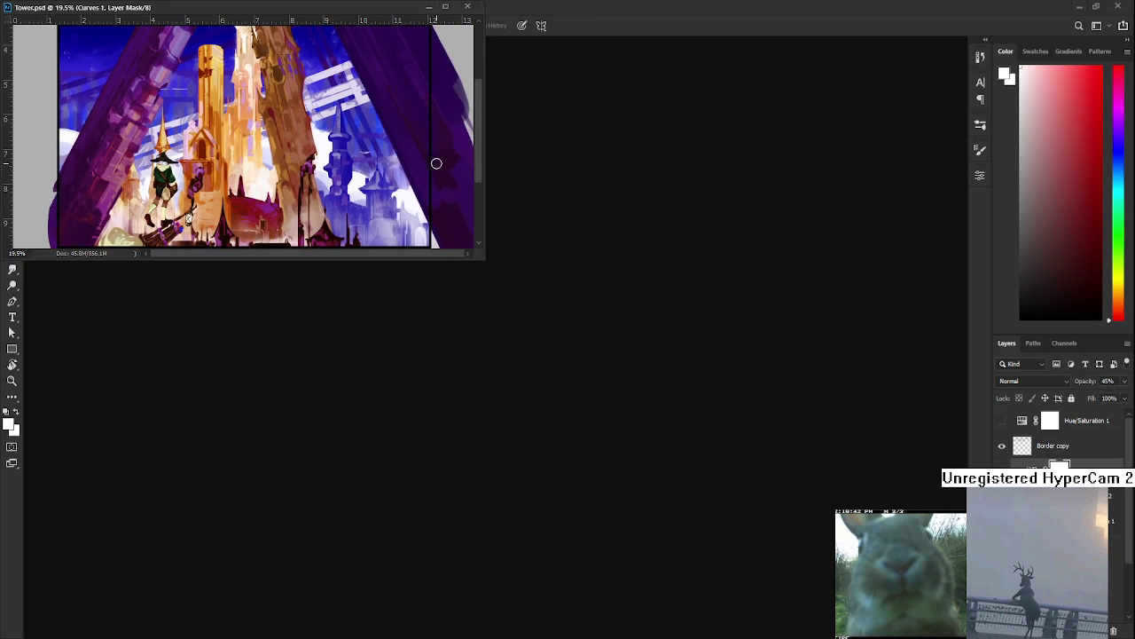
Narrow the Tower.psd window further and open Automaton.psd from Recent Files
drag(486, 213, 448, 215)
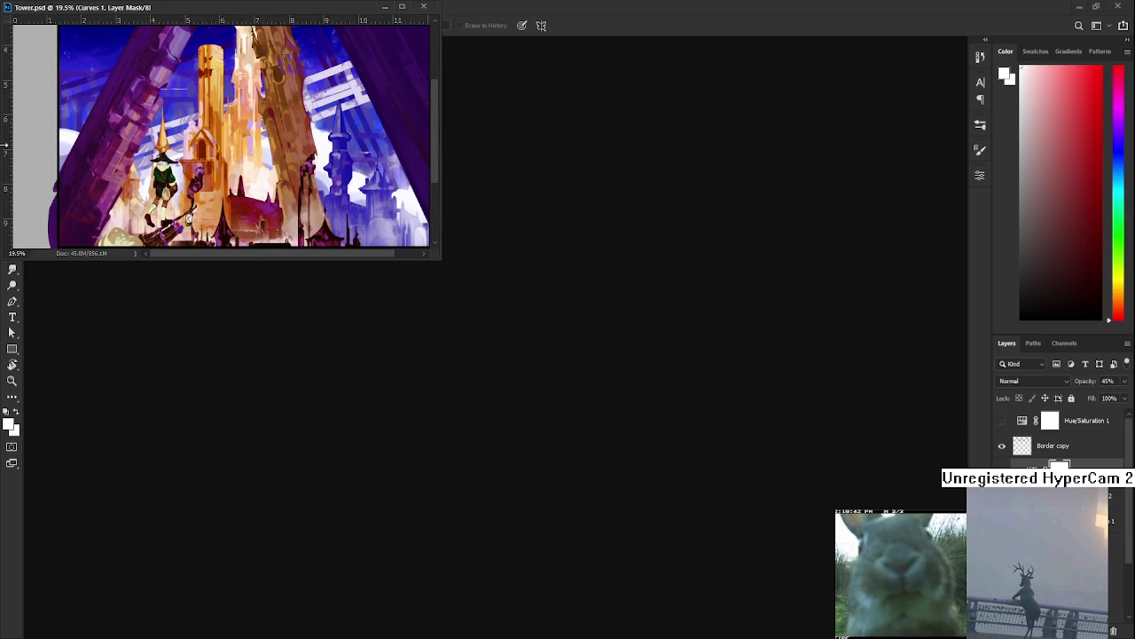
scroll(116, 157, right, 3)
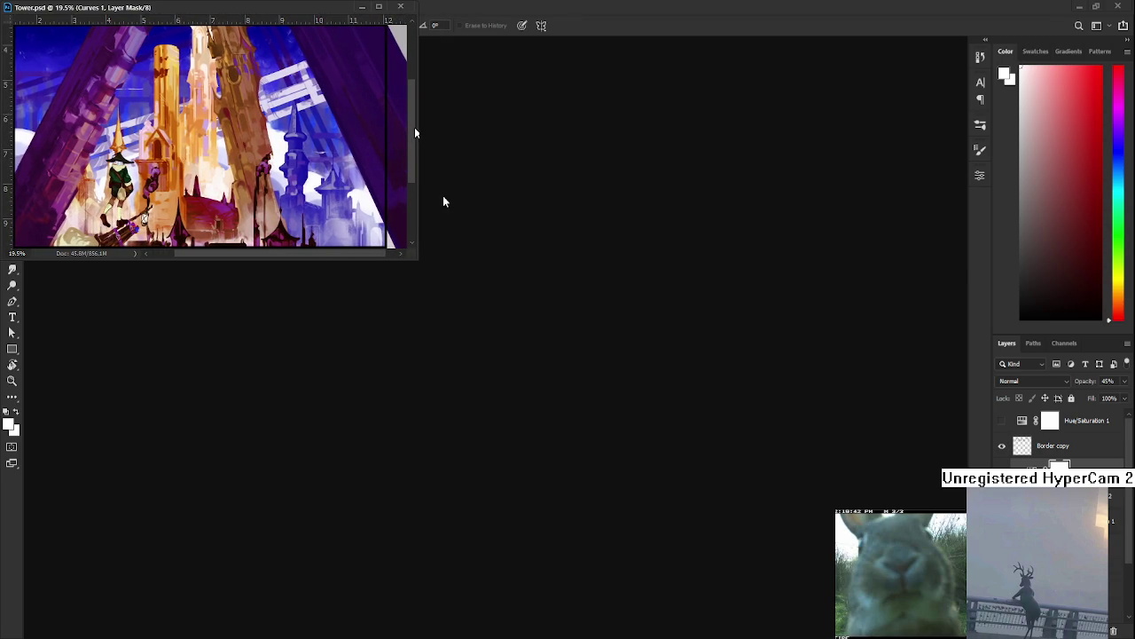
drag(416, 131, 394, 127)
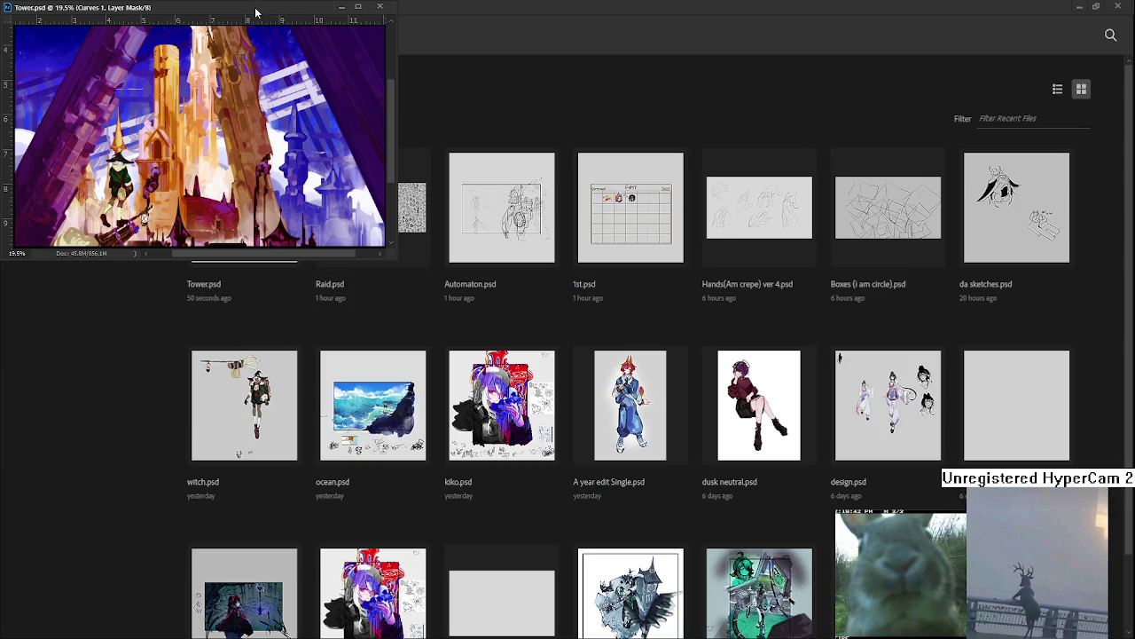
click(536, 216)
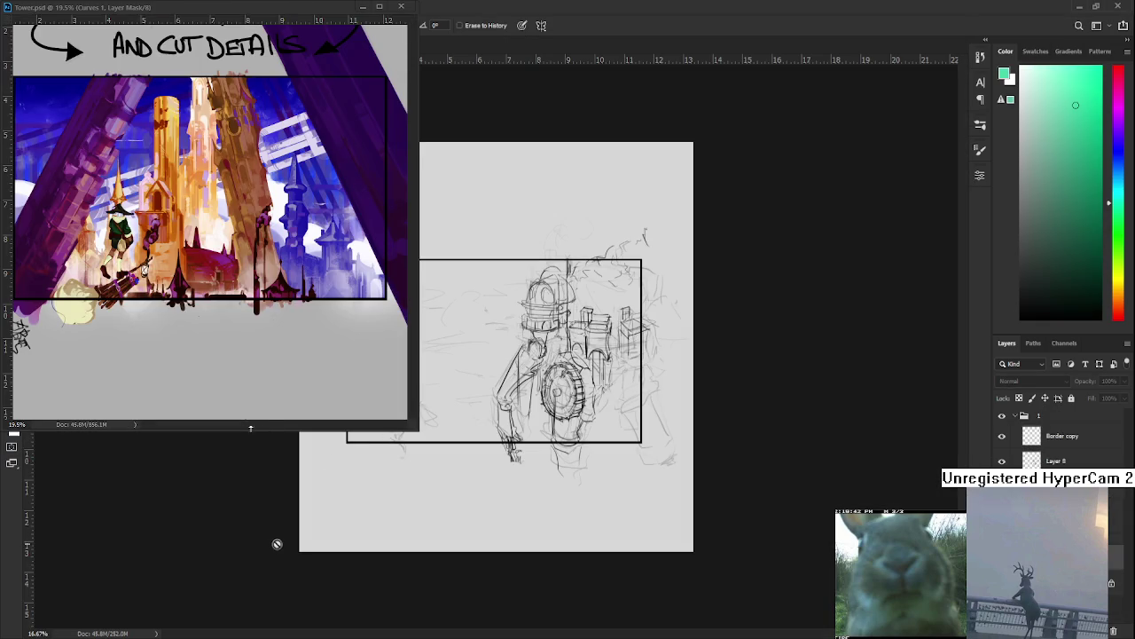
Shorten and narrow the Tower reference window and adjust its zoom
drag(266, 424, 288, 309)
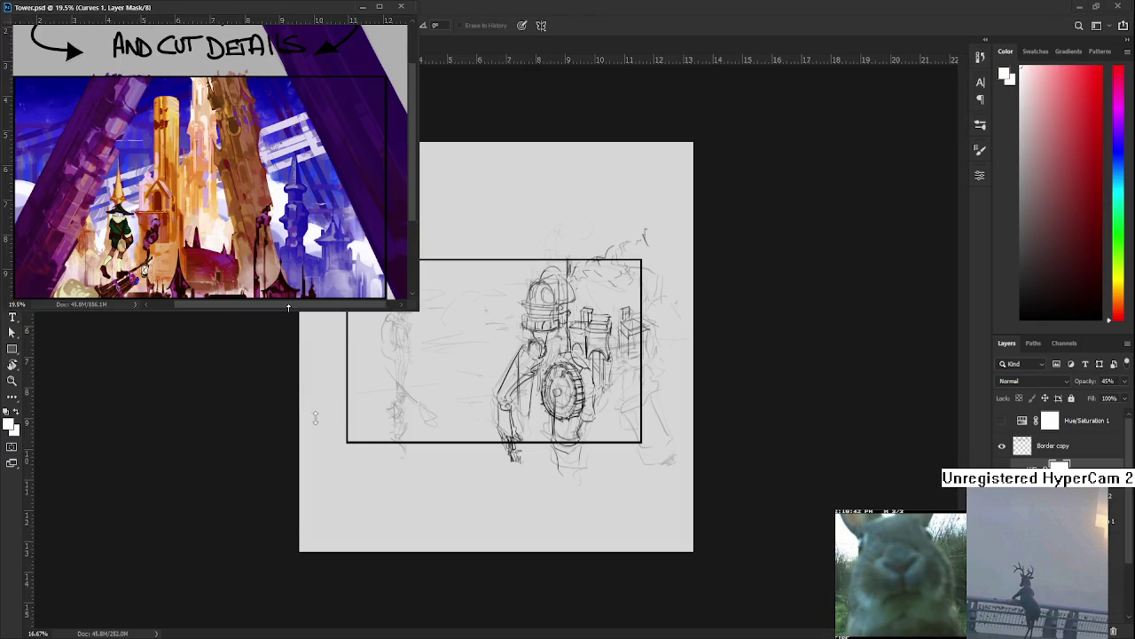
drag(416, 176, 395, 176)
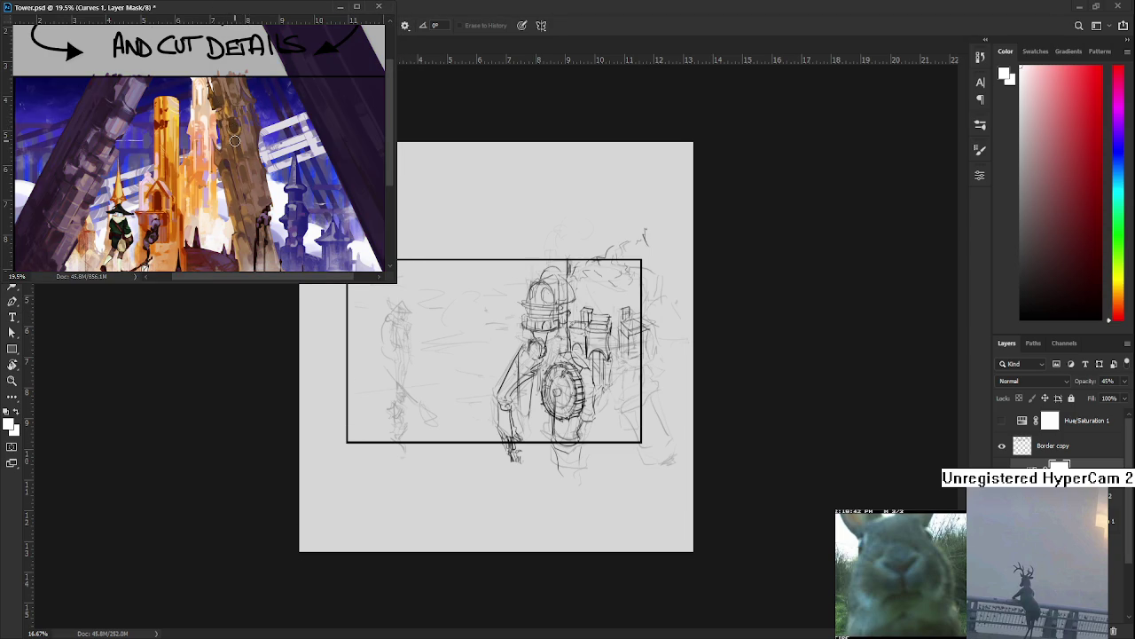
scroll(235, 138, down, 4)
scroll(284, 292, up, 1)
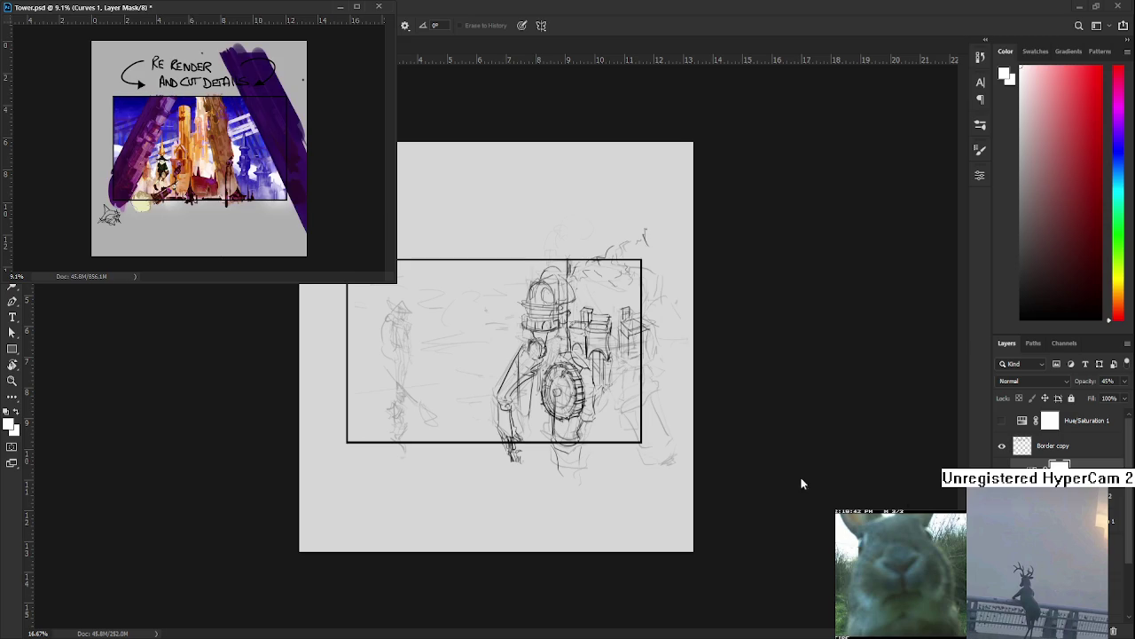
scroll(218, 125, up, 1)
scroll(218, 125, up, 2)
Frame the castle's lower part in the Tower window, fine-tuning its size, and return to Automaton
drag(282, 125, 302, 111)
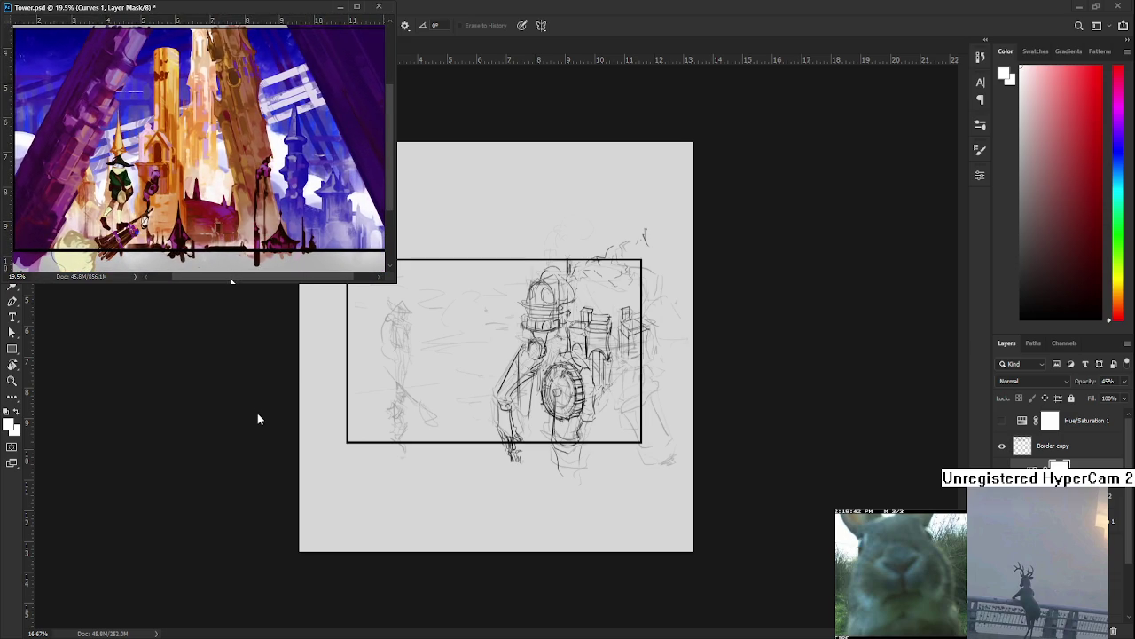
drag(240, 283, 241, 261)
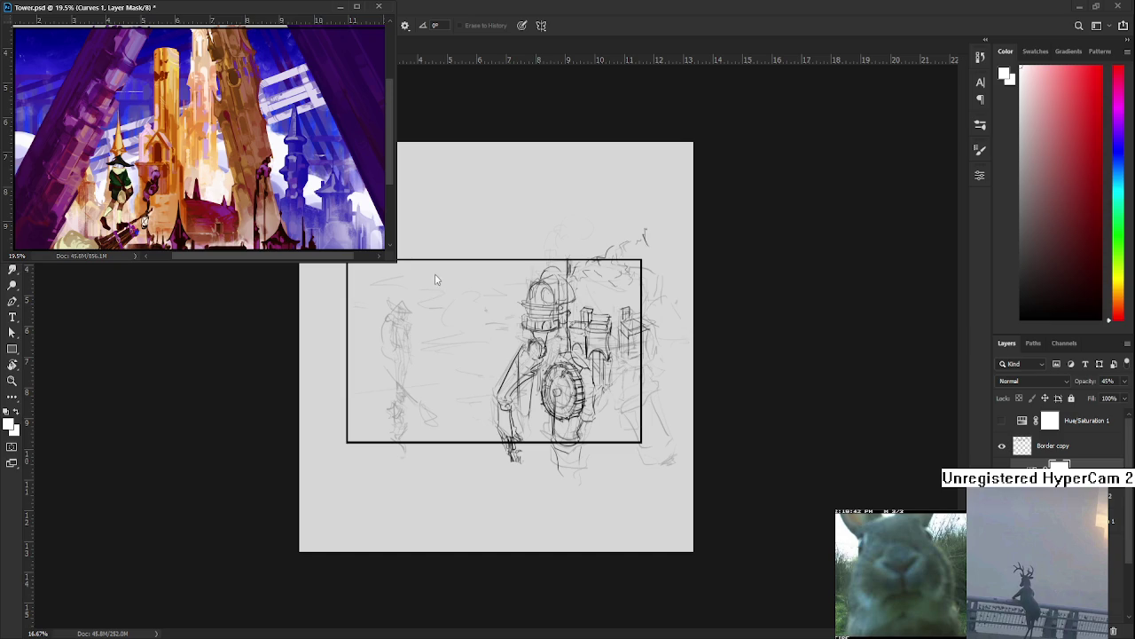
drag(395, 144, 394, 144)
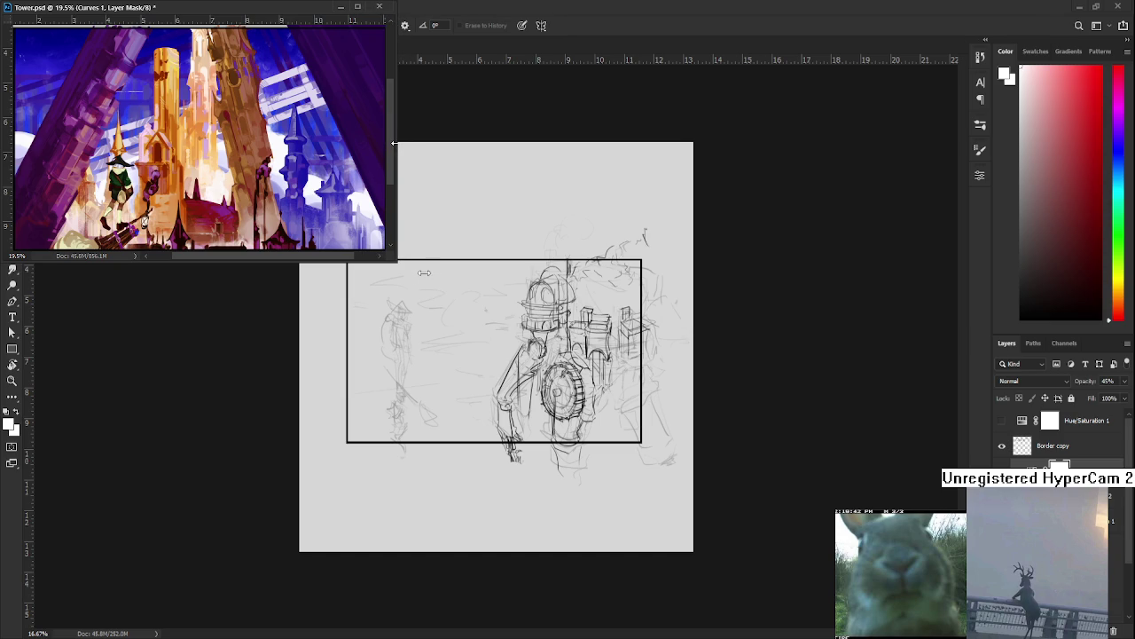
drag(260, 133, 262, 135)
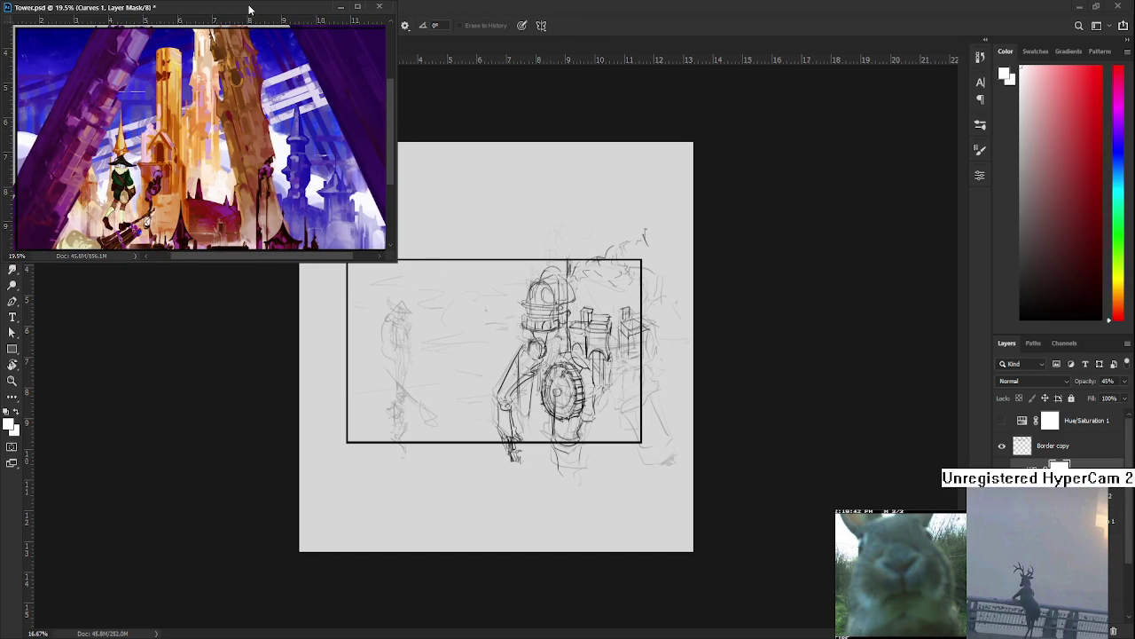
click(437, 416)
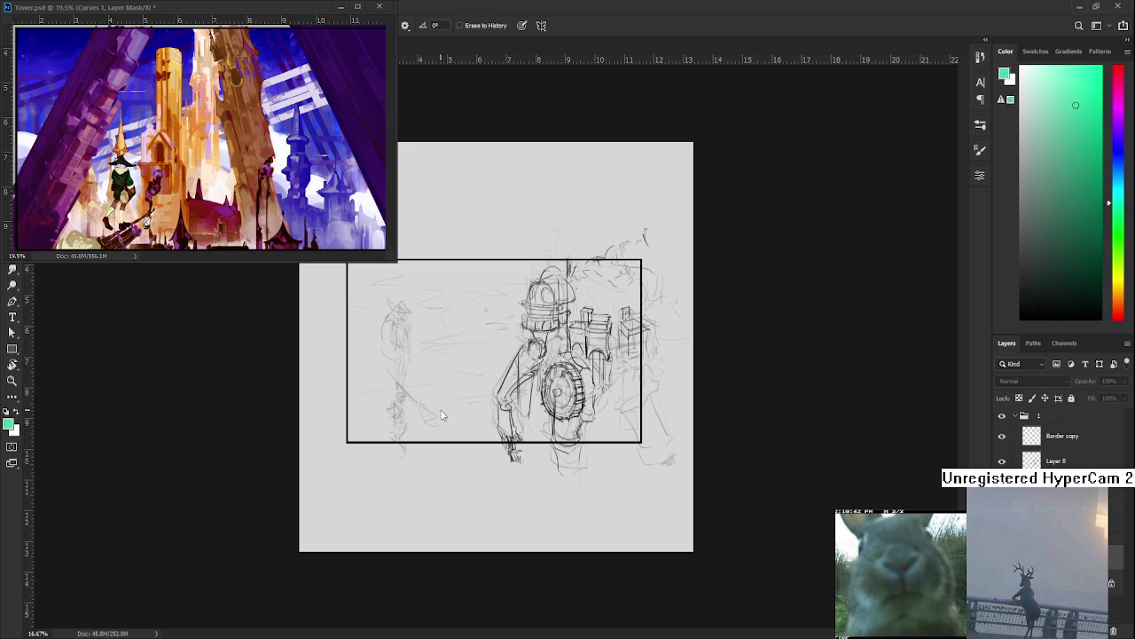
Zoom Automaton.psd to about 30% and ink darker mech outlines with the Brush and Eraser
scroll(355, 540, up, 5)
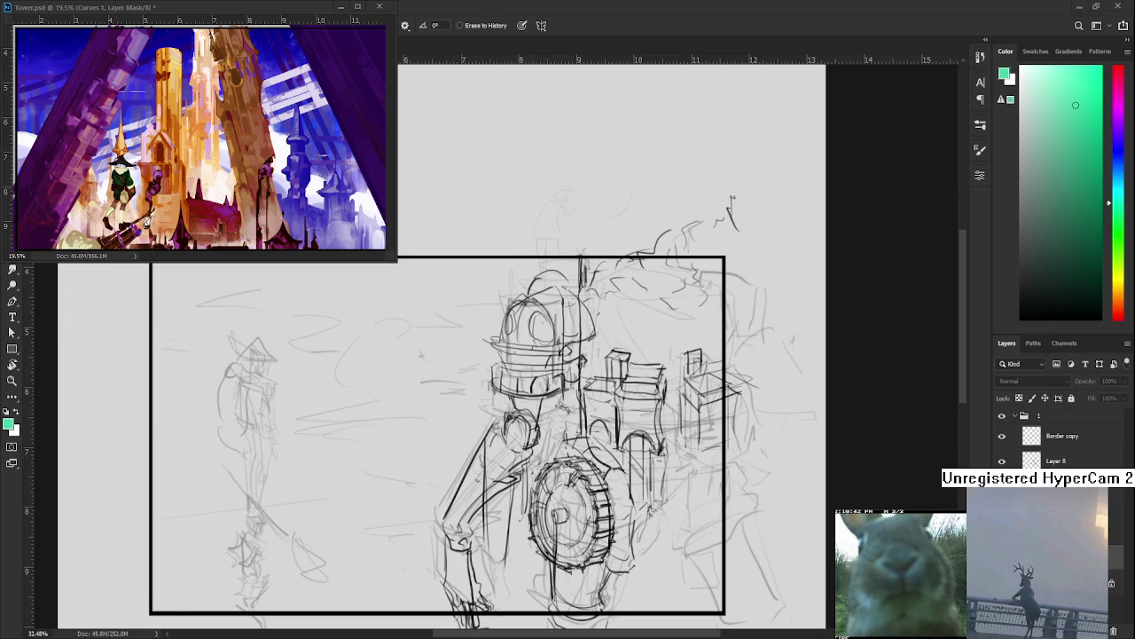
scroll(619, 489, down, 3)
scroll(619, 489, up, 3)
scroll(619, 490, down, 2)
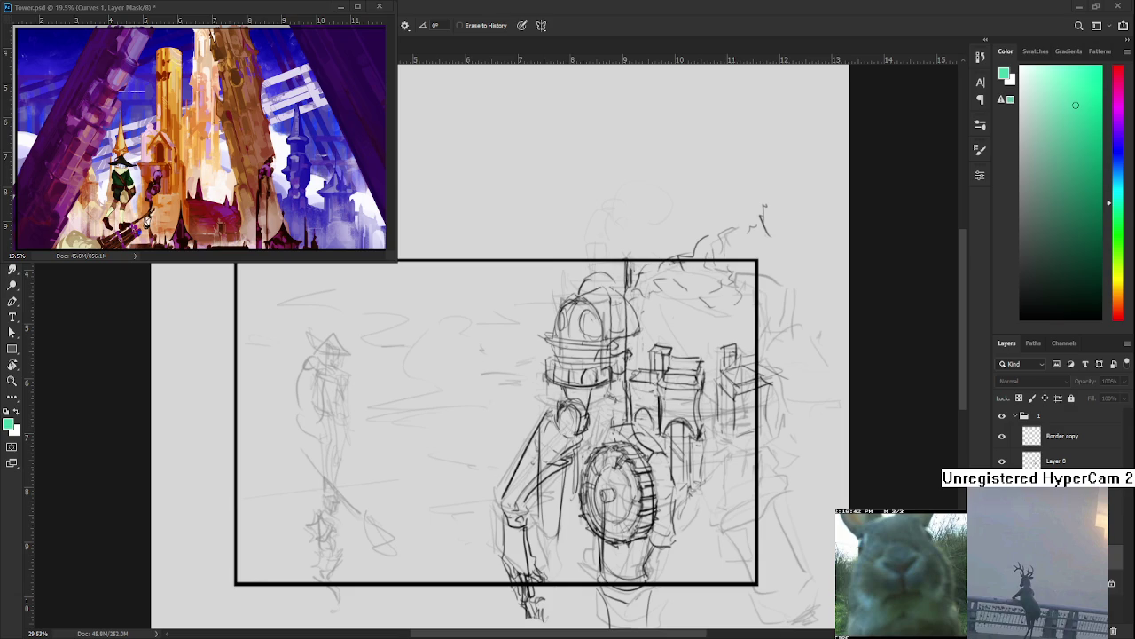
scroll(747, 381, up, 1)
key(b)
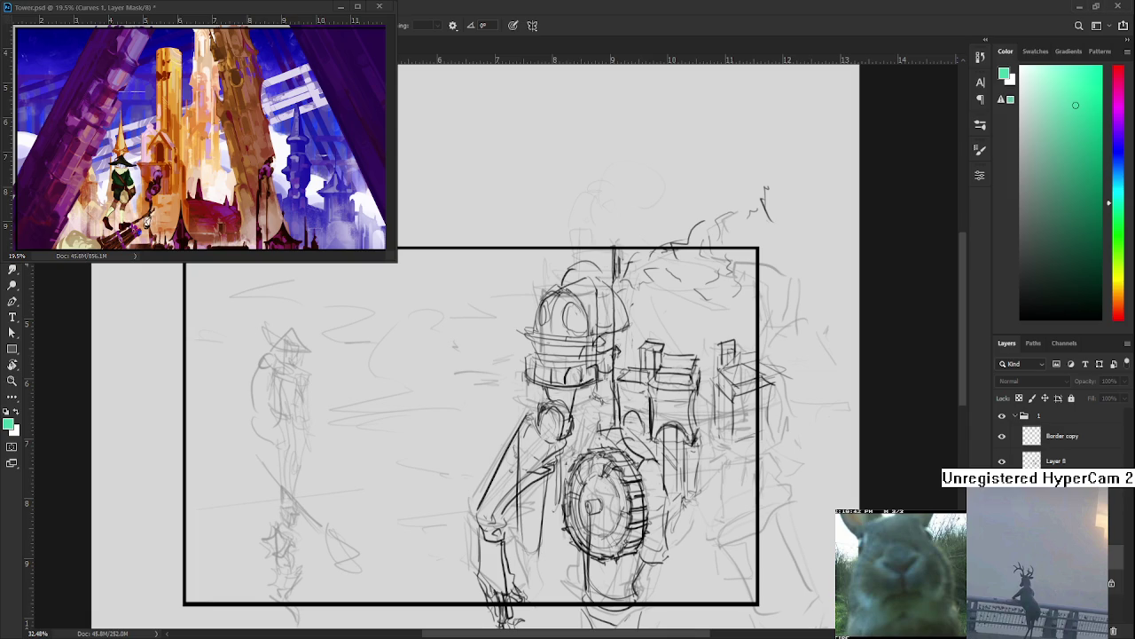
Select Layer 8, set its opacity to 100%, and frame the mech's right side
click(1002, 461)
click(1002, 460)
click(1056, 461)
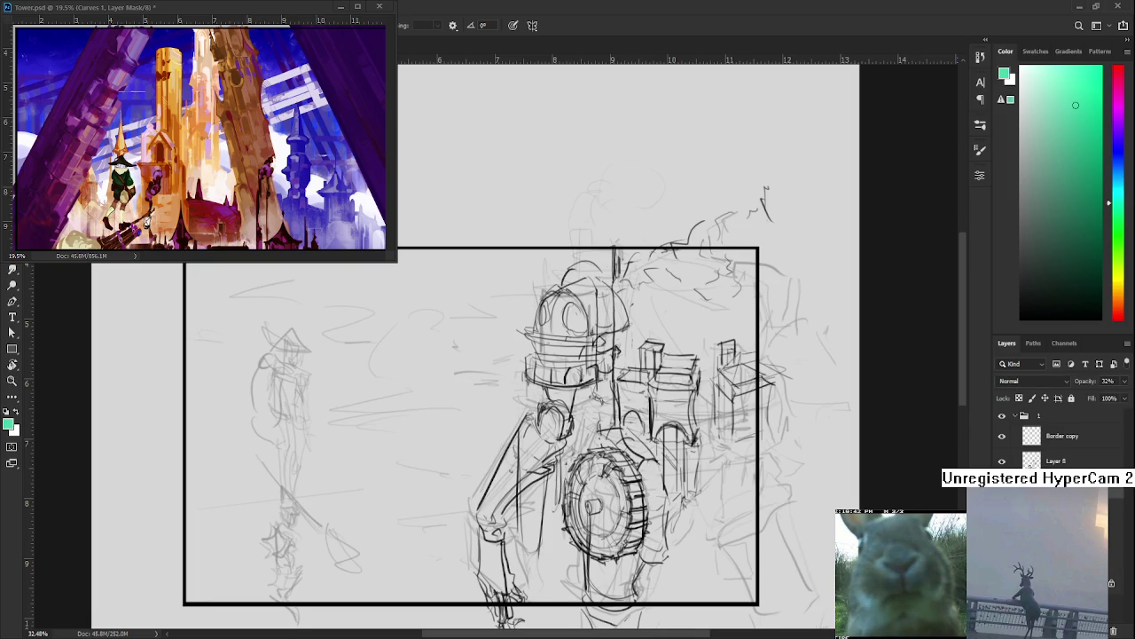
click(1031, 460)
drag(798, 364, 578, 415)
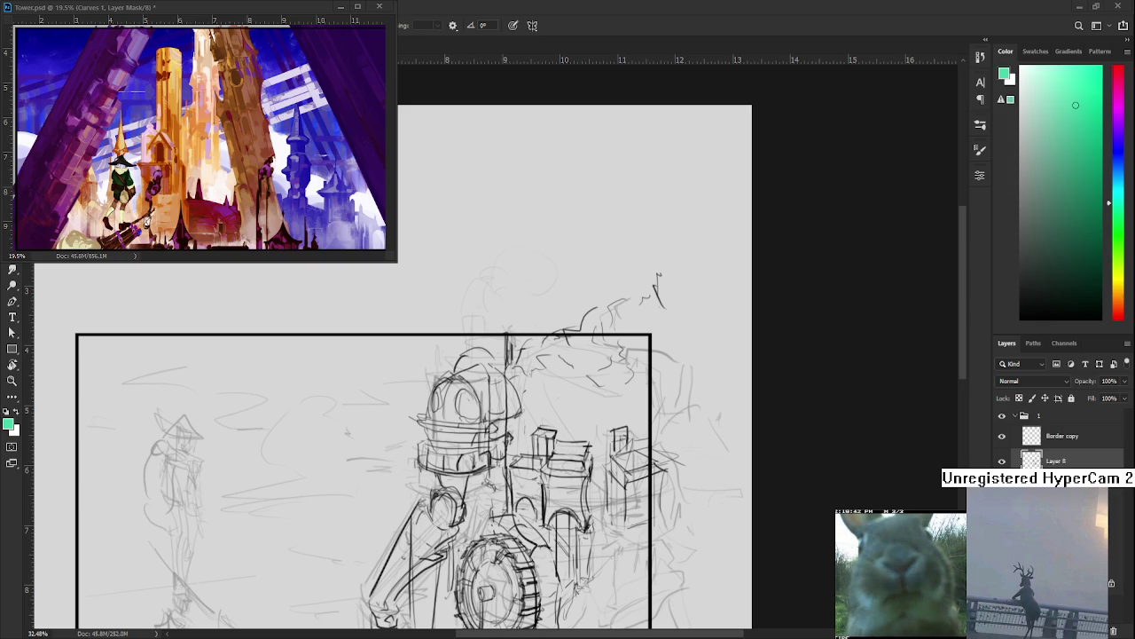
drag(631, 398, 516, 366)
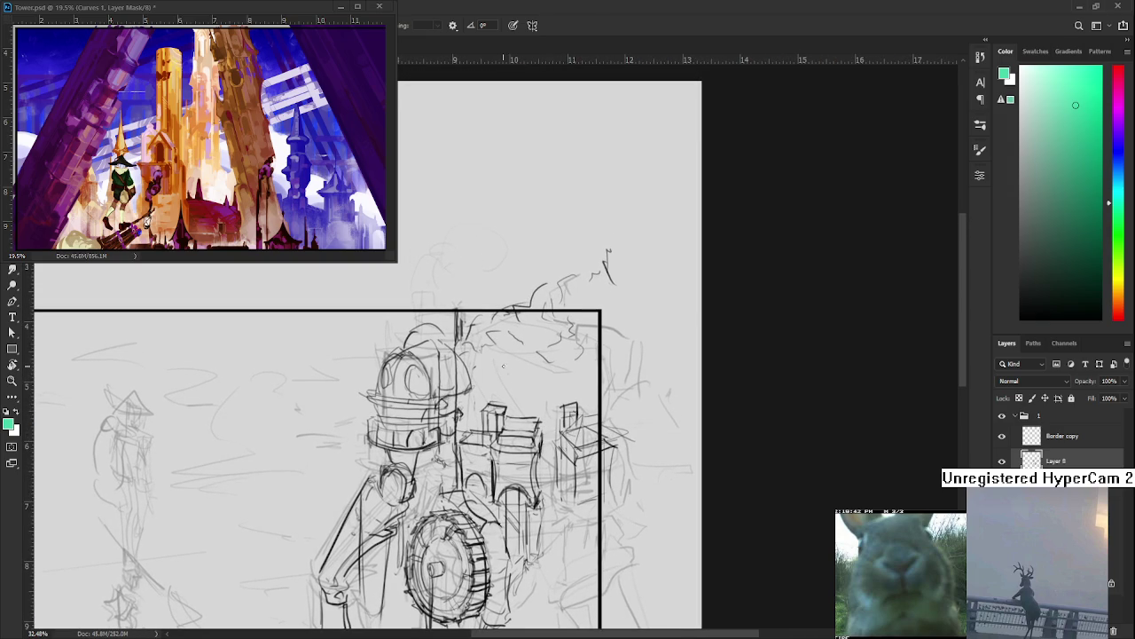
With default black, draw vertical lines on the mech's right structure, undoing misstrokes
drag(500, 403, 500, 361)
key(ctrl+z)
key(d)
drag(495, 406, 494, 359)
key(ctrl+z)
key(ctrl+z)
drag(495, 408, 493, 363)
key(ctrl+z)
key(ctrl+z)
drag(577, 404, 572, 362)
key(ctrl+z)
key(ctrl+z)
drag(546, 389, 553, 351)
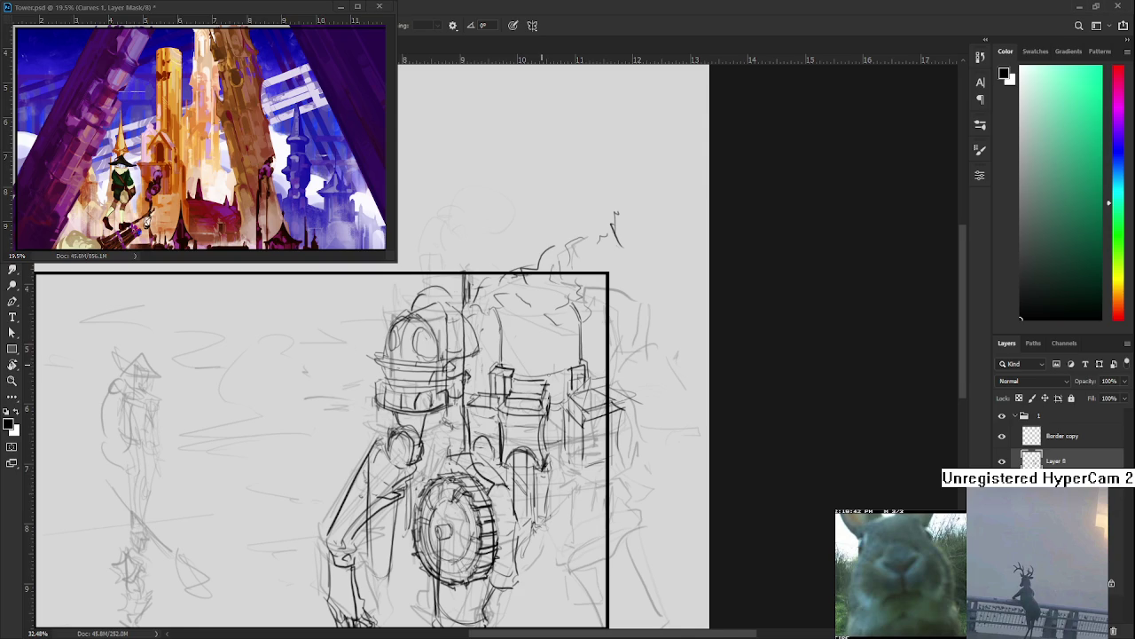
Sketch curved strokes along the mech's right leg and a long line down its right side
scroll(542, 382, down, 1)
scroll(576, 381, up, 2)
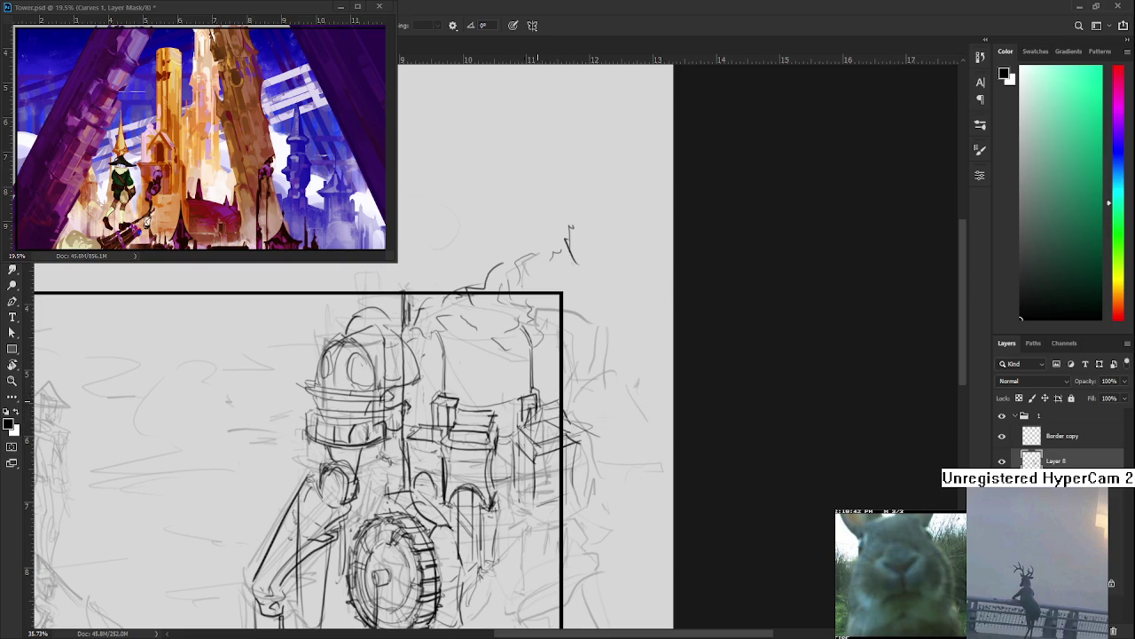
mouse_move(524, 476)
mouse_down()
mouse_move(536, 373)
mouse_move(564, 421)
mouse_move(549, 398)
mouse_up()
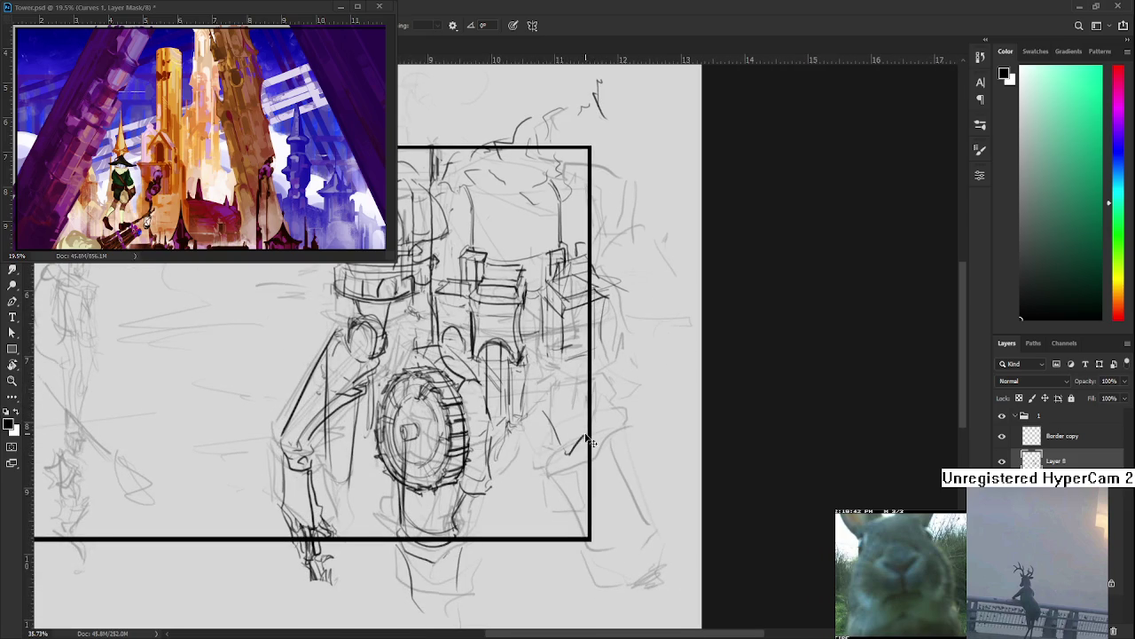
drag(564, 455, 611, 429)
drag(520, 426, 559, 455)
drag(539, 407, 550, 445)
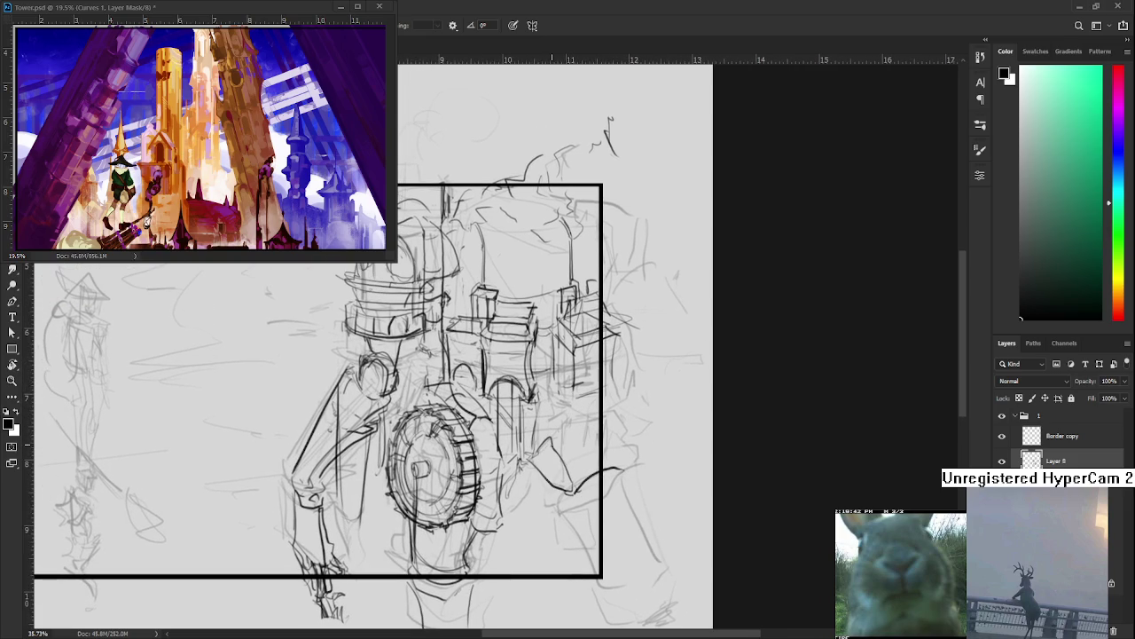
drag(587, 408, 576, 347)
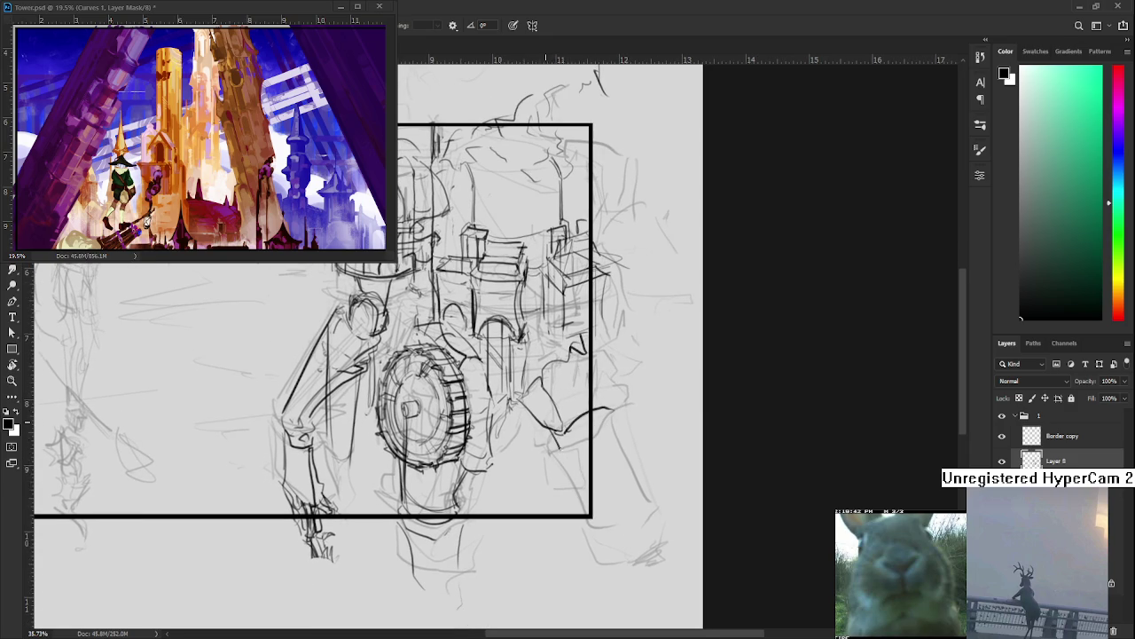
drag(573, 462, 606, 519)
drag(604, 413, 643, 510)
drag(527, 414, 598, 440)
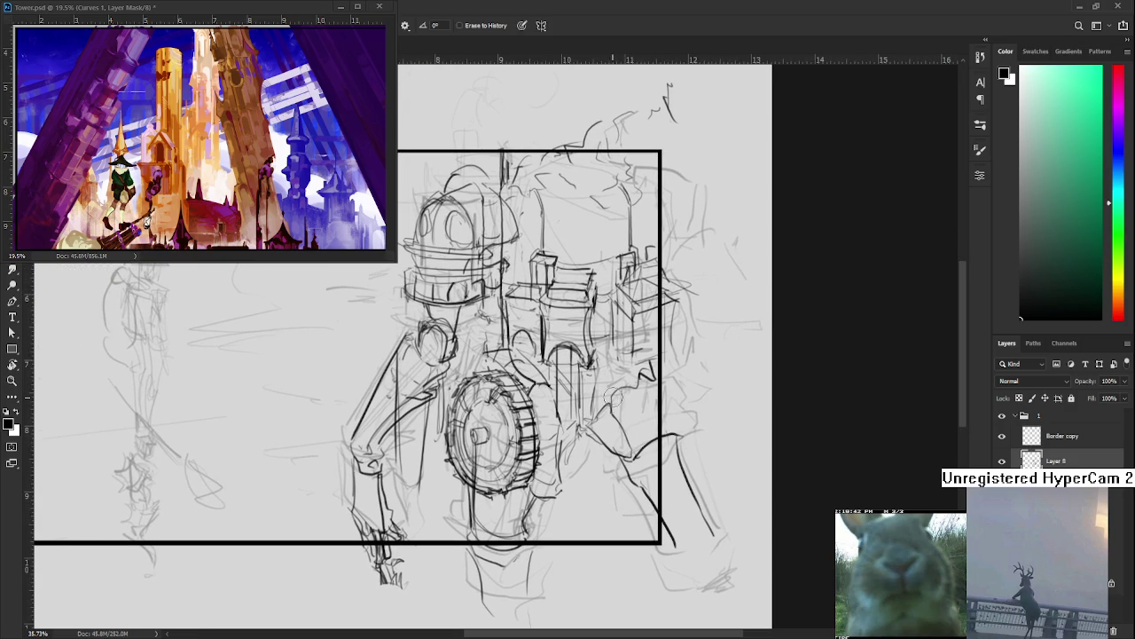
Add a zigzag on the mech's back and short box-corner strokes on its lower right
drag(627, 388, 607, 437)
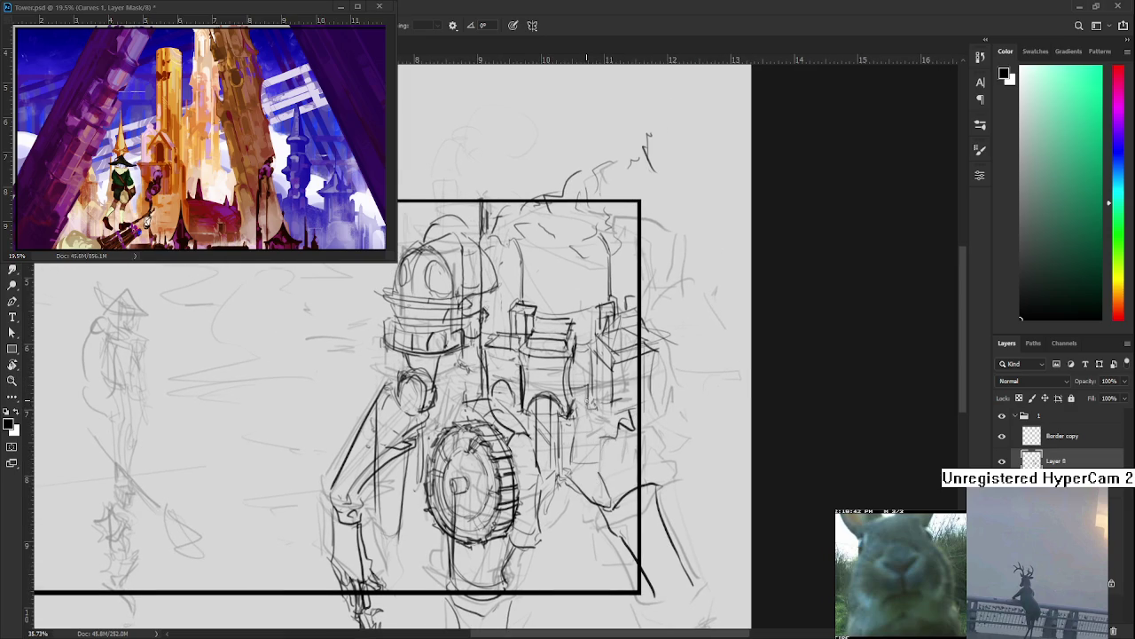
drag(589, 432, 565, 408)
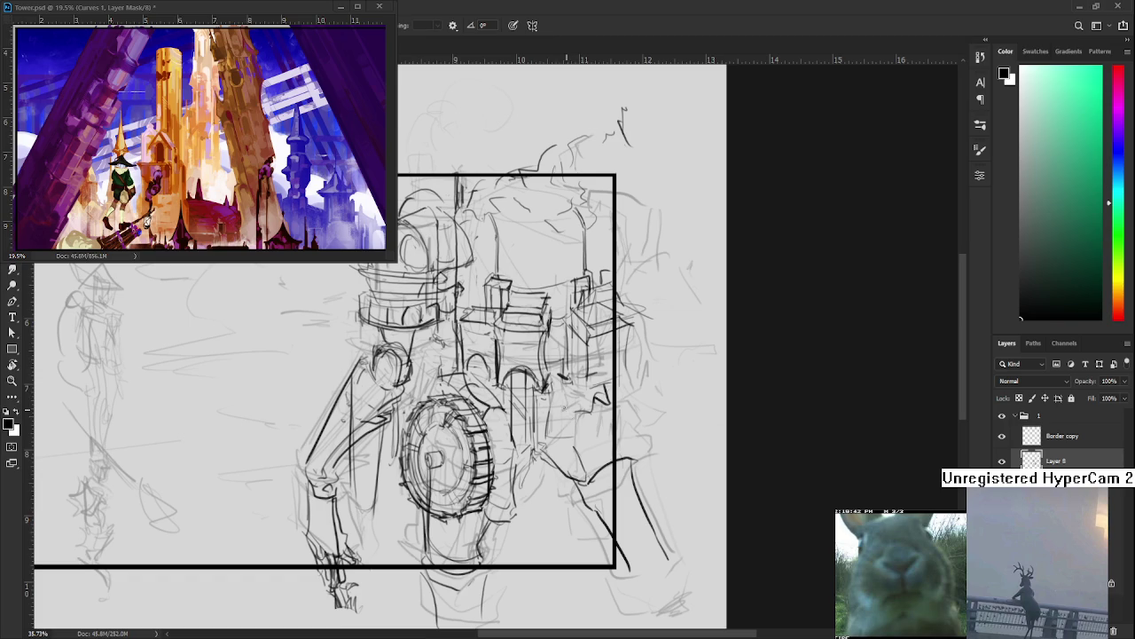
mouse_move(569, 398)
mouse_down()
mouse_move(614, 404)
mouse_move(568, 431)
mouse_move(579, 449)
mouse_up()
drag(578, 391, 588, 458)
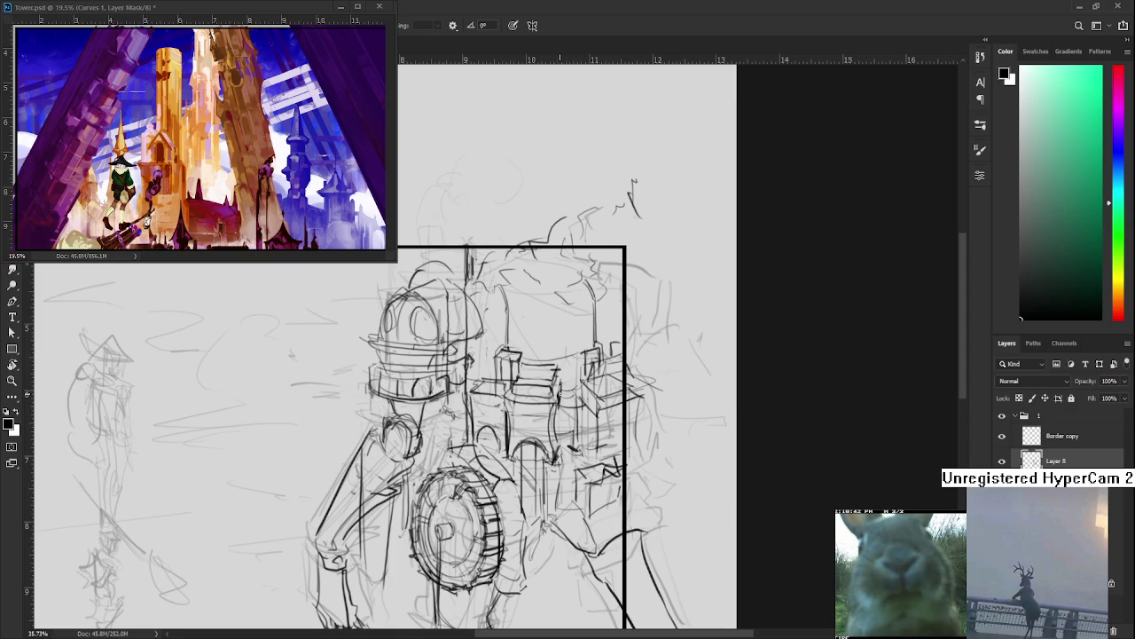
drag(584, 411, 581, 378)
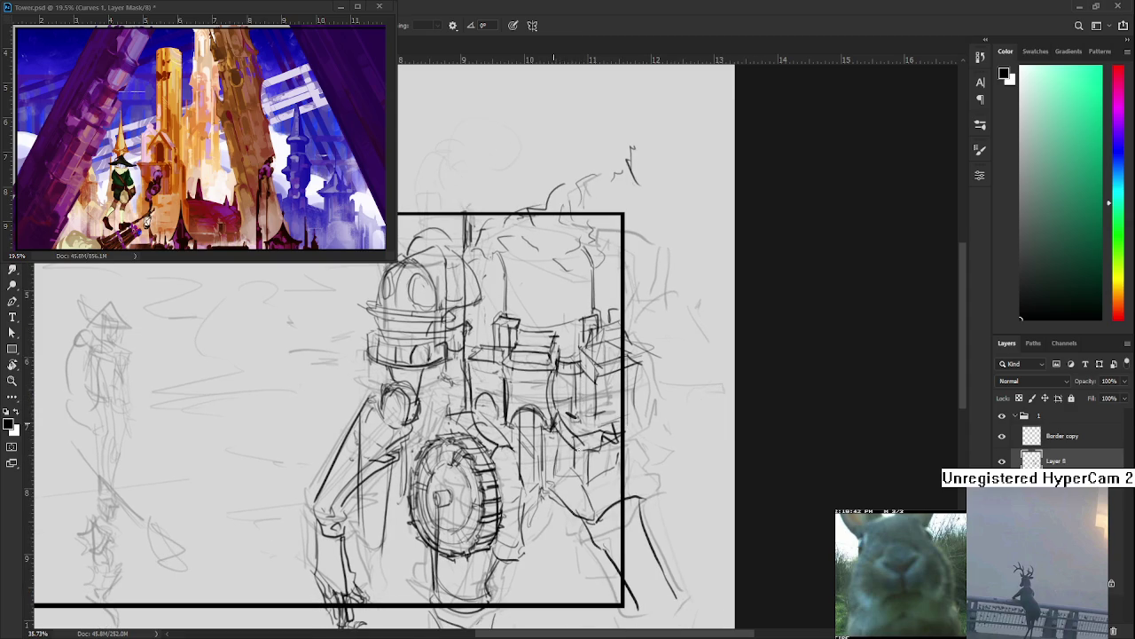
drag(613, 432, 575, 449)
drag(559, 424, 560, 438)
mouse_move(557, 428)
mouse_down()
mouse_move(582, 438)
mouse_move(557, 431)
mouse_move(568, 431)
mouse_up()
Add short dark strokes to the mech's side box
scroll(567, 431, up, 1)
scroll(567, 431, up, 2)
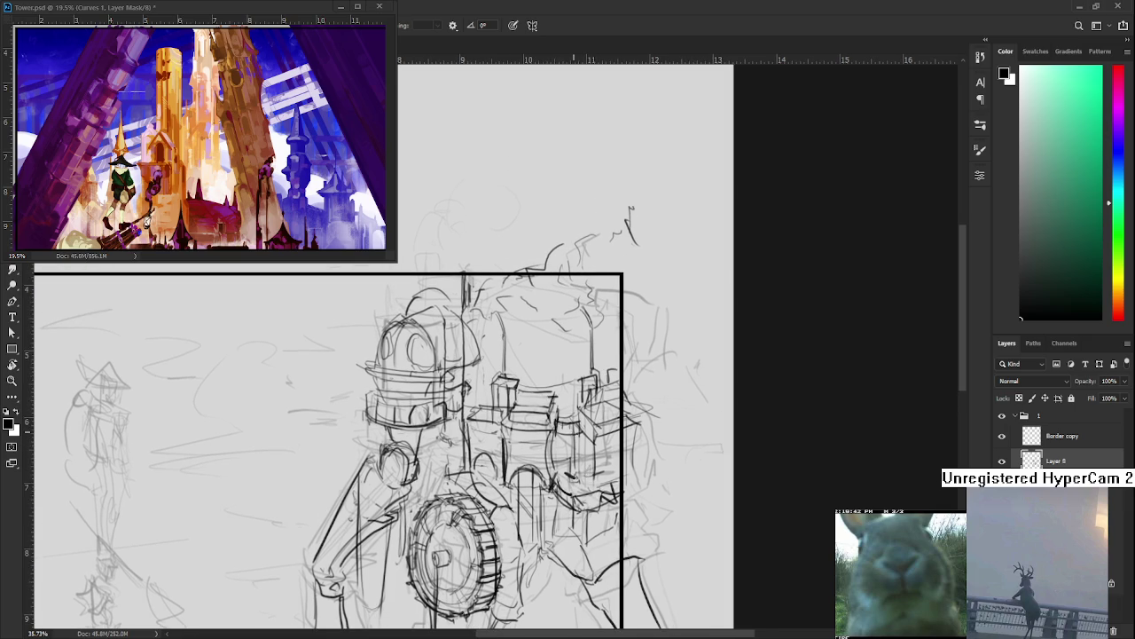
scroll(573, 426, up, 1)
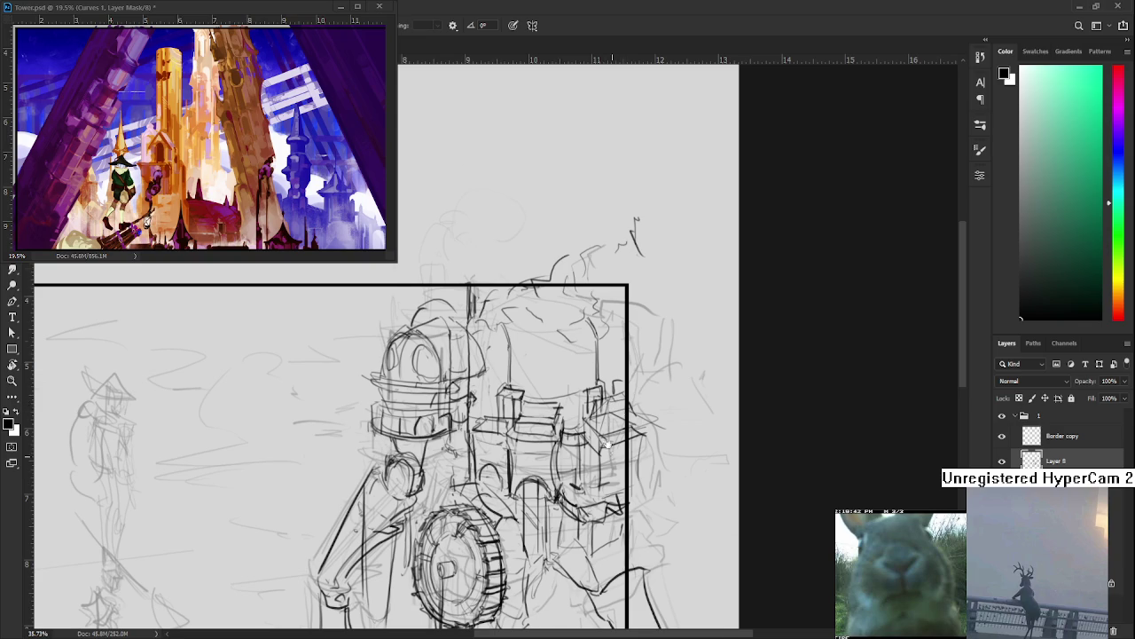
scroll(609, 453, down, 2)
drag(567, 402, 585, 401)
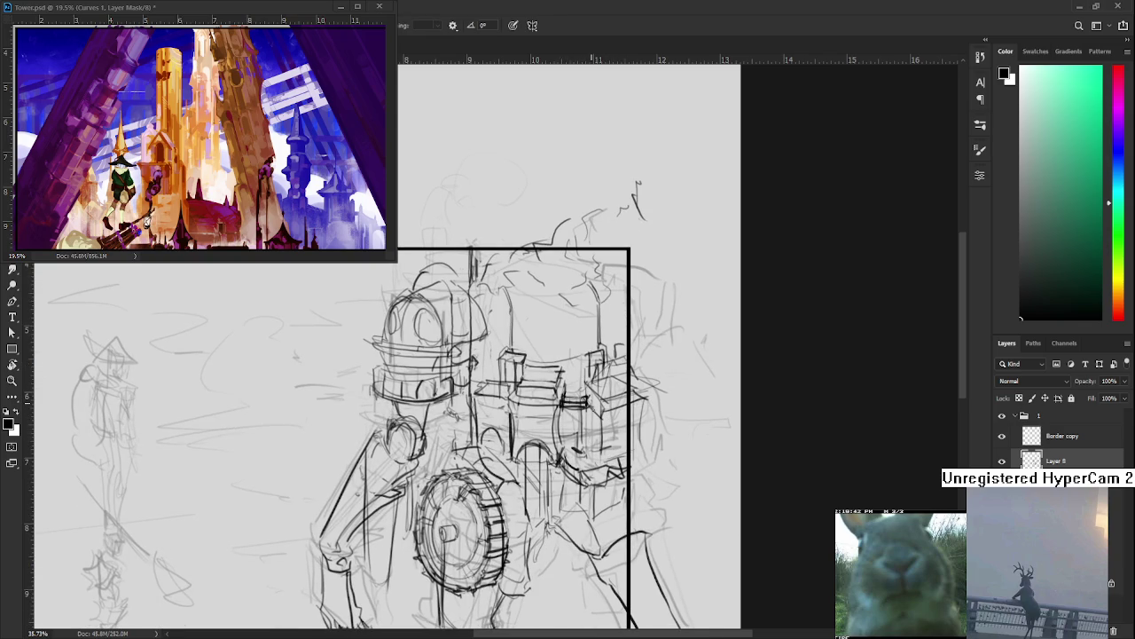
mouse_move(587, 454)
mouse_down()
mouse_move(597, 440)
mouse_move(627, 459)
mouse_up()
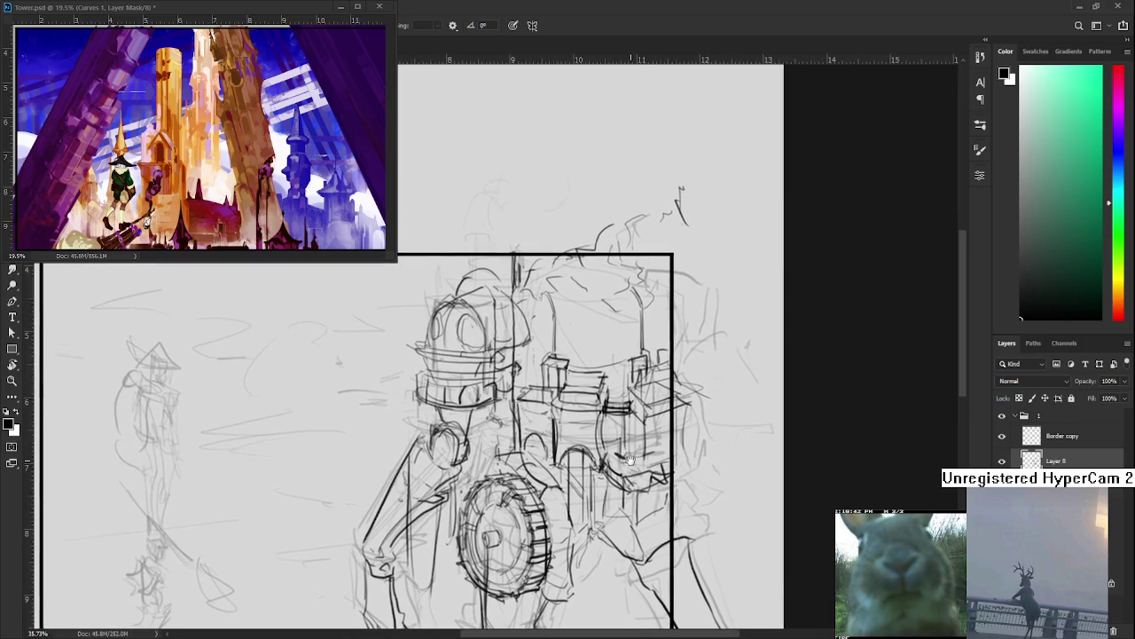
drag(627, 459, 670, 380)
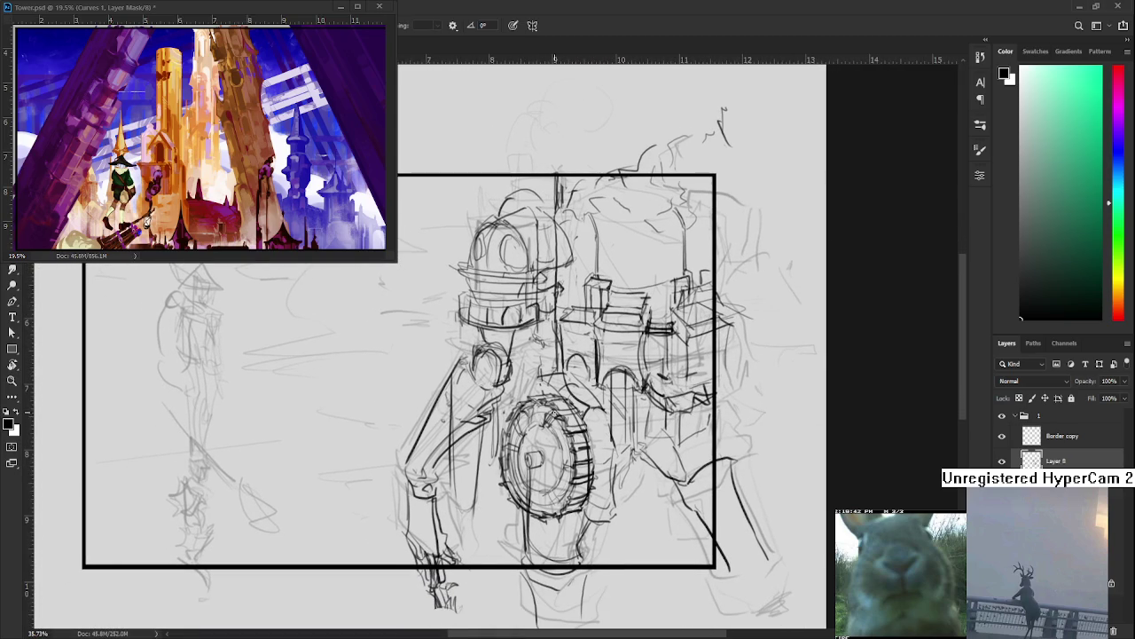
drag(670, 381, 672, 402)
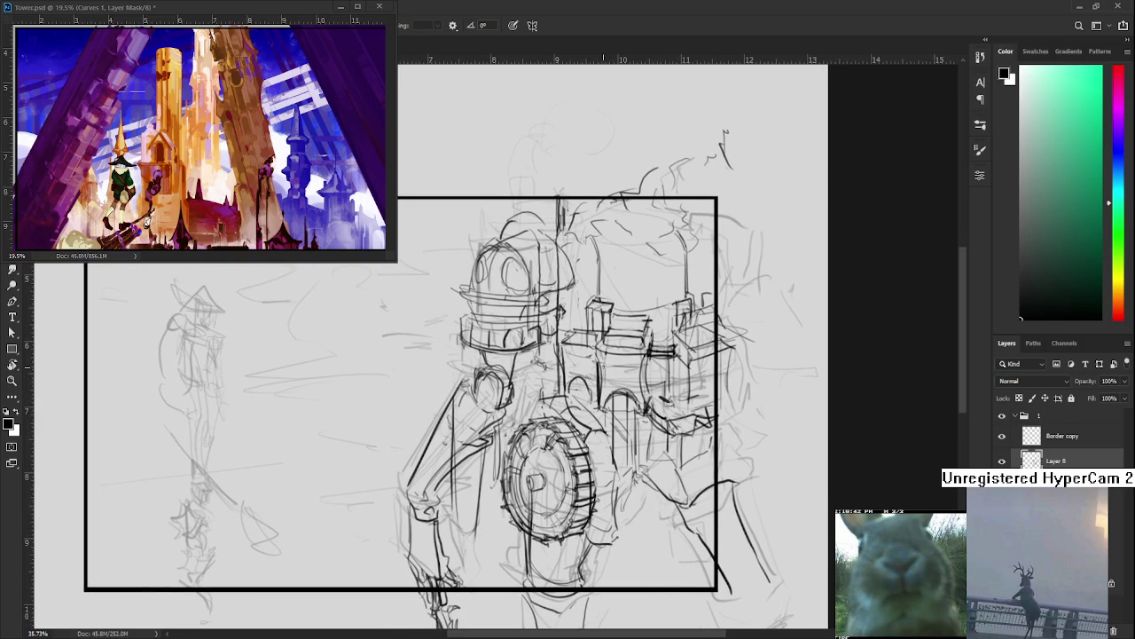
scroll(647, 284, down, 2)
scroll(621, 379, up, 1)
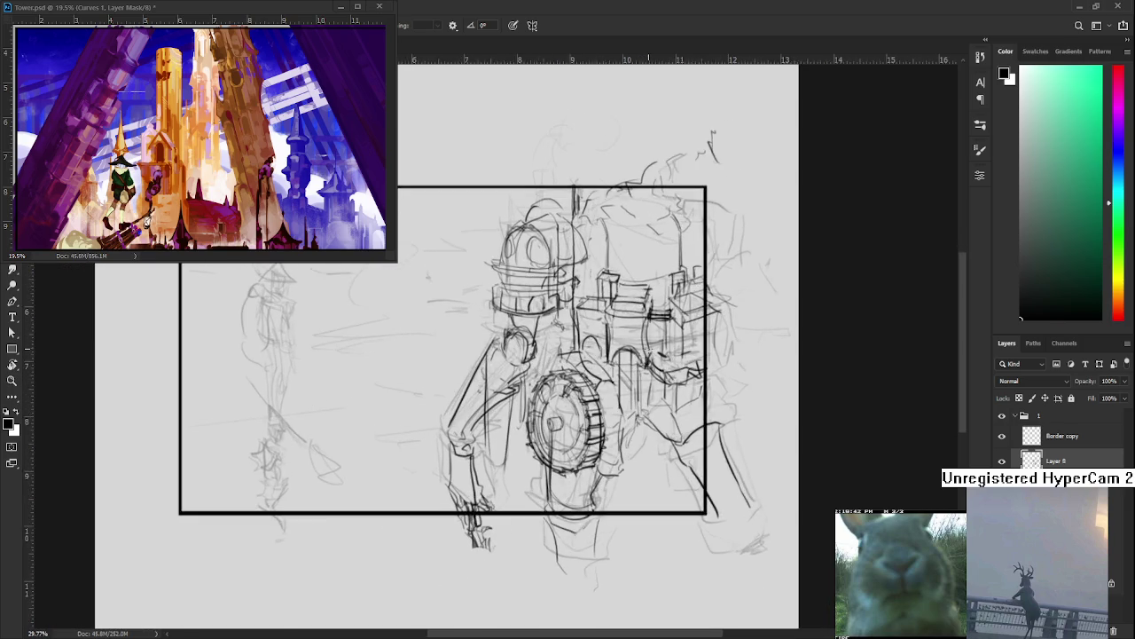
Zoom in on the framed sketch and set the layer opacity to 32%
drag(620, 380, 557, 453)
mouse_move(495, 479)
mouse_down()
mouse_move(741, 444)
mouse_move(694, 469)
mouse_up()
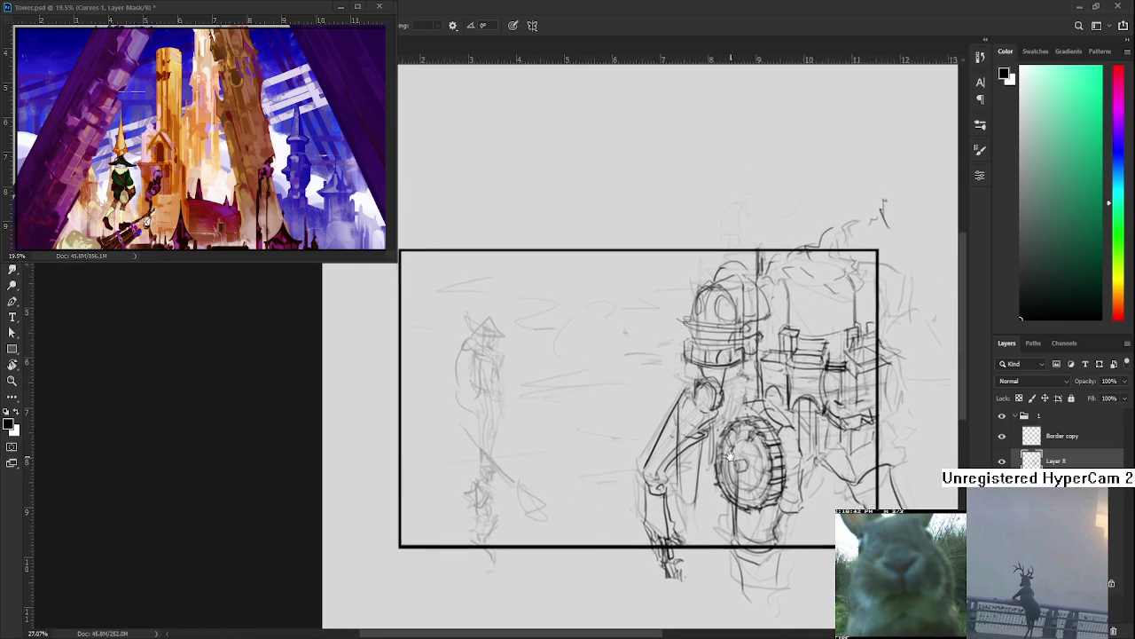
mouse_move(586, 486)
mouse_down()
mouse_move(580, 423)
mouse_move(619, 458)
mouse_move(648, 465)
mouse_up()
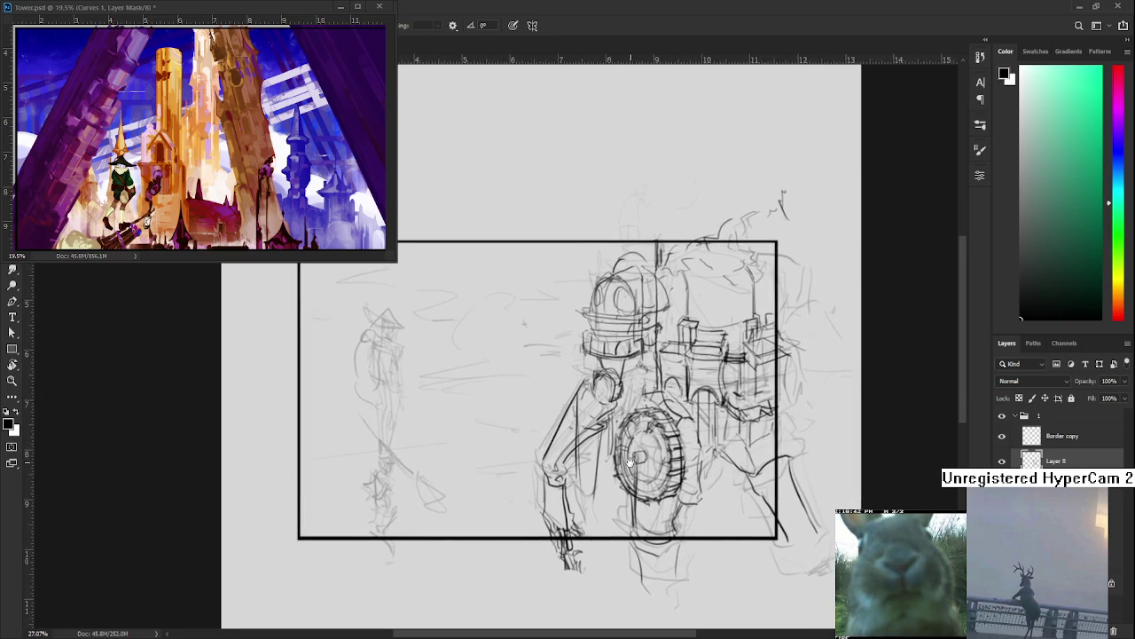
key(3)
key(2)
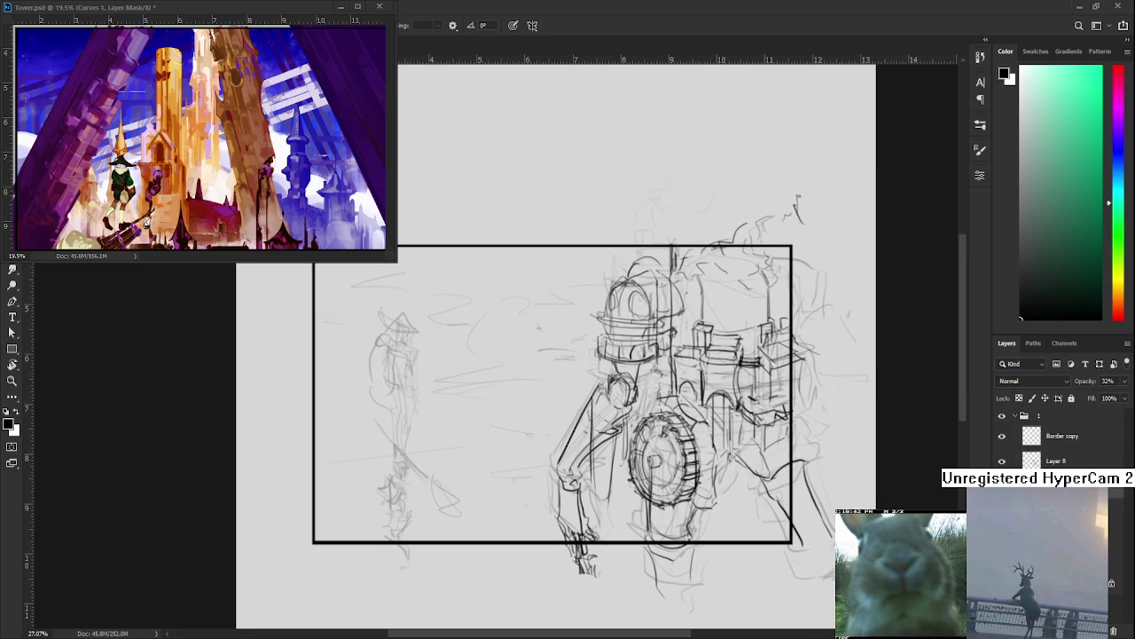
drag(649, 415, 608, 401)
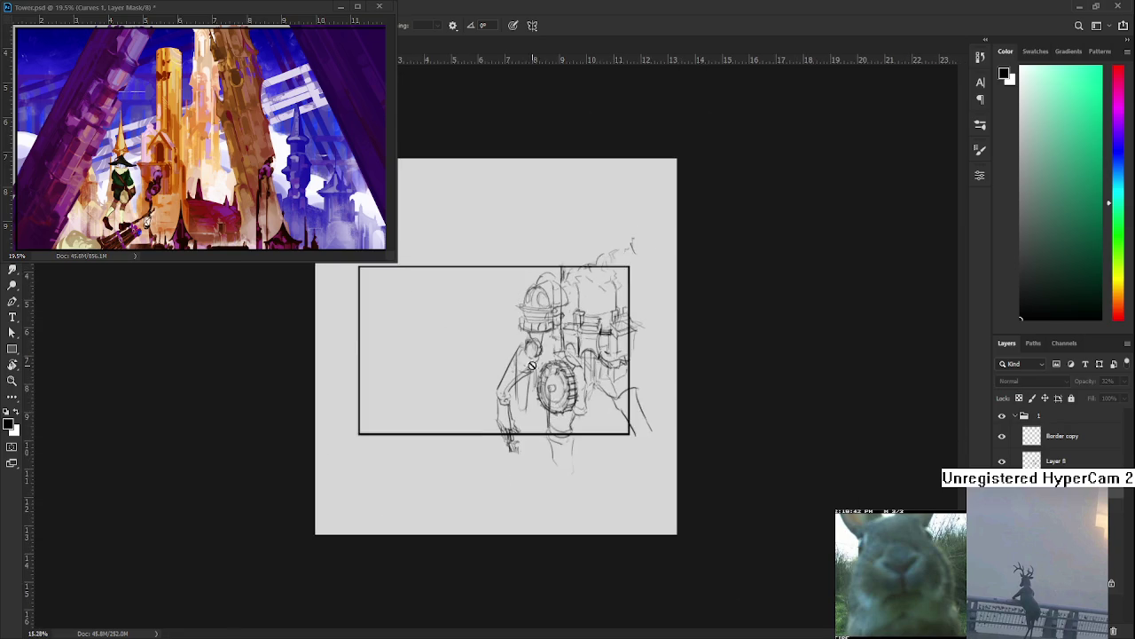
key(ctrl+plus)
Toggle Layer 8 to compare sketches, then lasso the area around the witch figure
click(1003, 460)
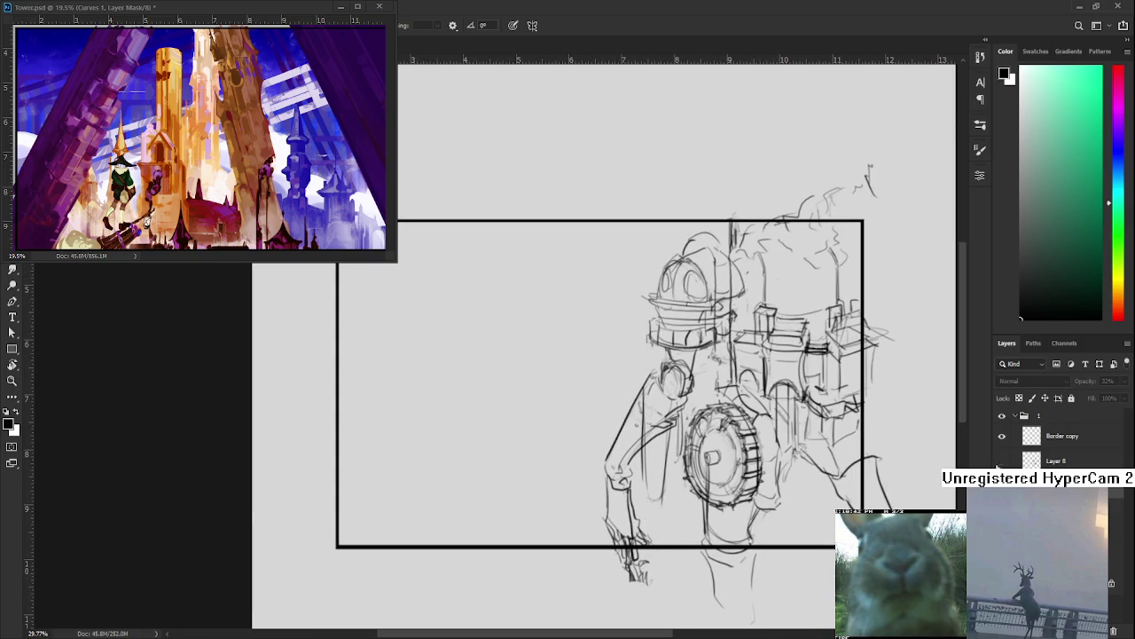
click(1002, 461)
click(1055, 460)
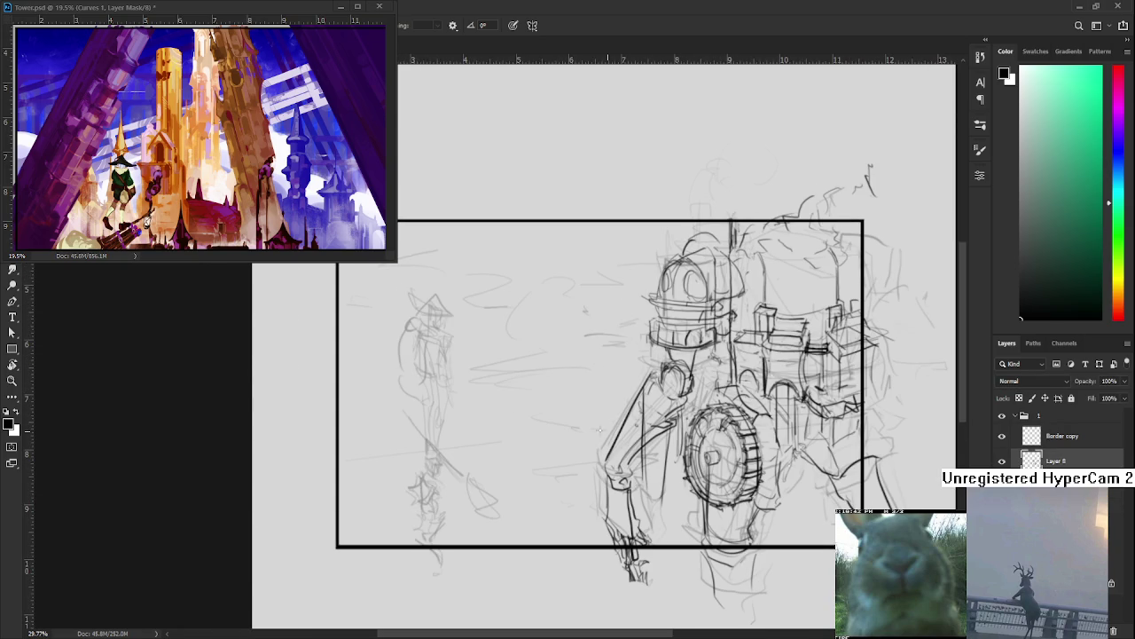
scroll(406, 435, down, 2)
scroll(546, 417, up, 1)
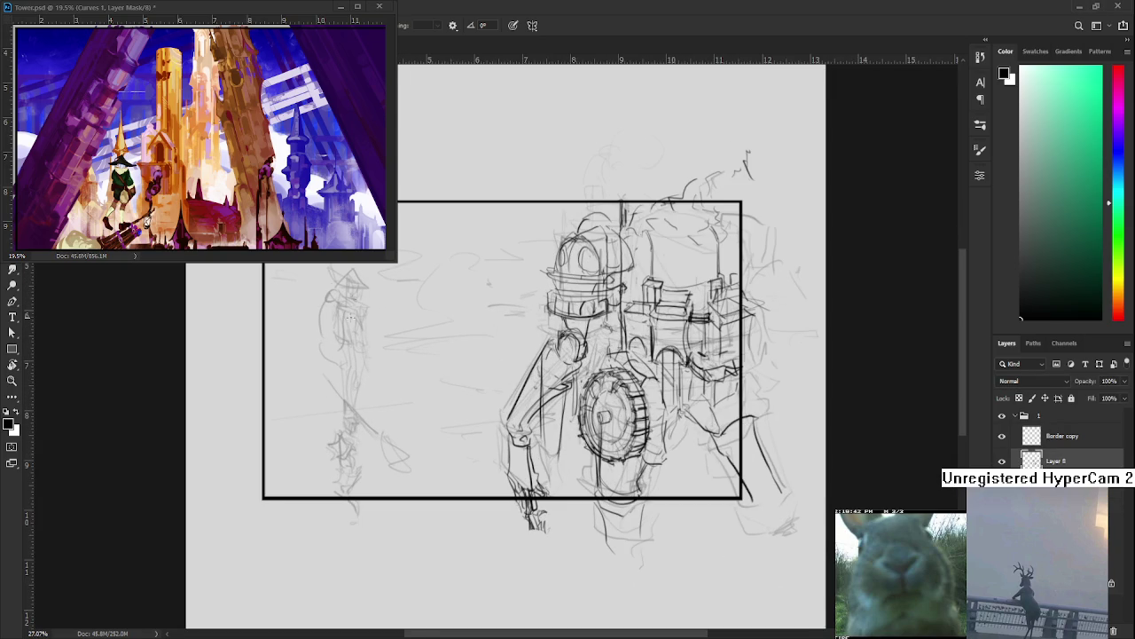
scroll(567, 355, up, 2)
drag(454, 280, 484, 438)
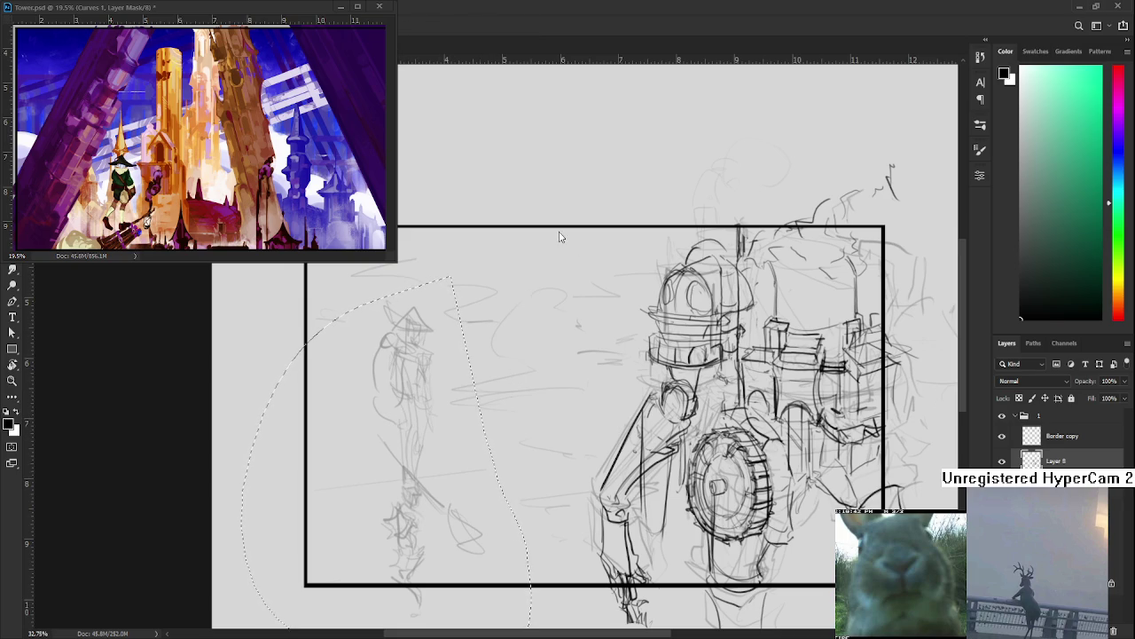
Fade the witch figure to 32%, then merge visible into Layer 14 at 100% opacity
key(3)
key(2)
key(ctrl+d)
key(ctrl+shift+alt+n)
click(1115, 511)
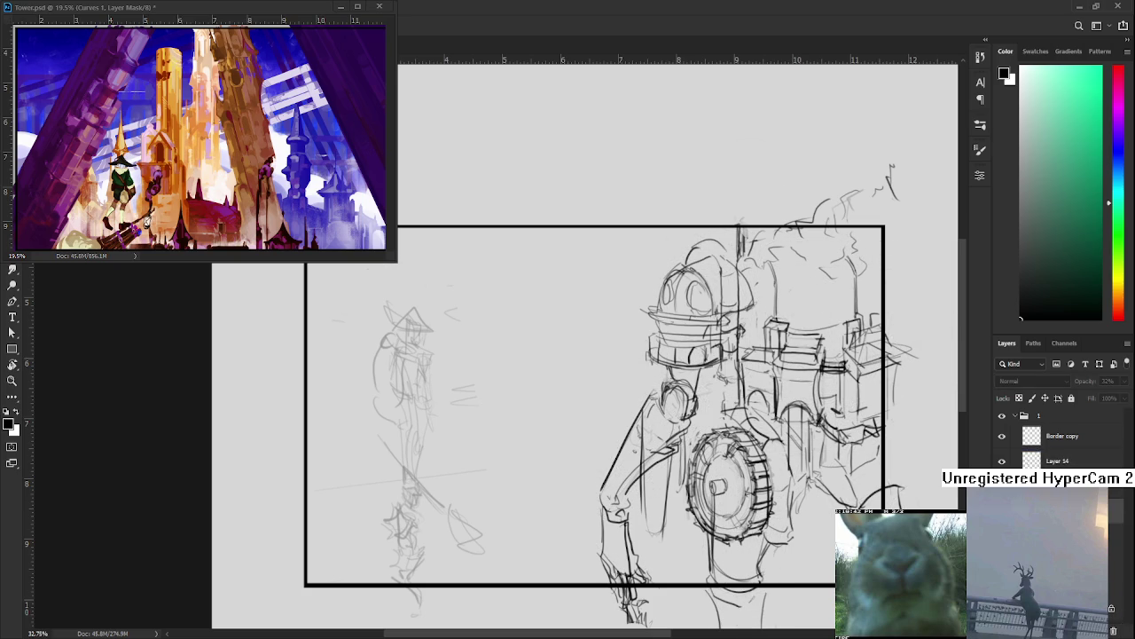
key(ctrl+z)
key(0)
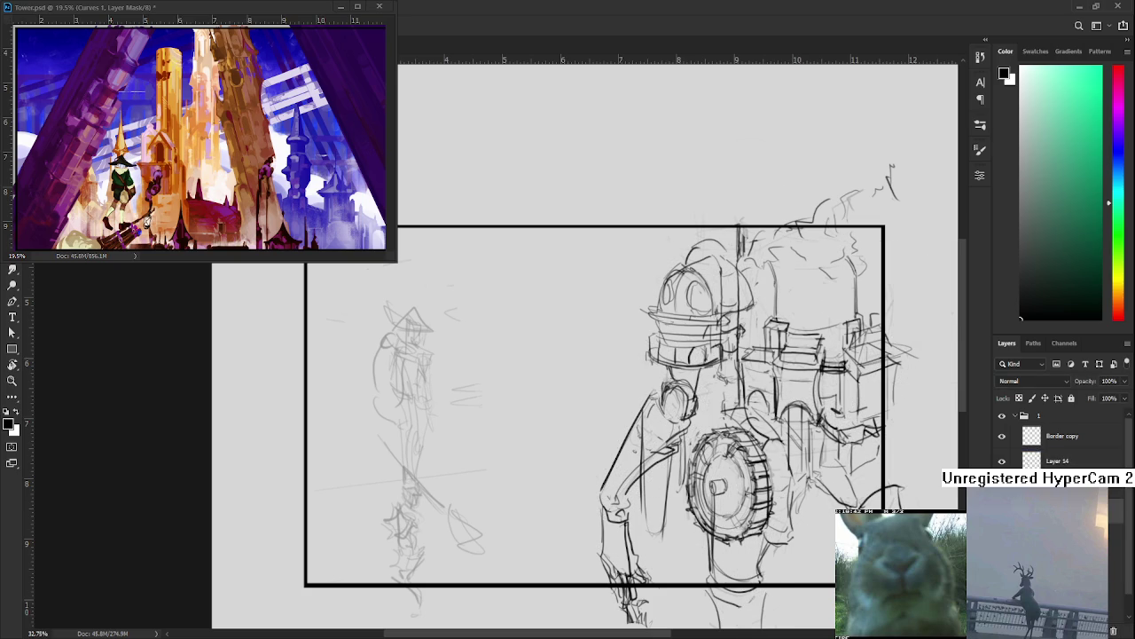
Draw a rectangular marquee along the frame border, then deselect it
scroll(615, 379, down, 1)
mouse_move(618, 376)
mouse_down()
mouse_move(563, 387)
mouse_move(544, 409)
mouse_up()
key(m)
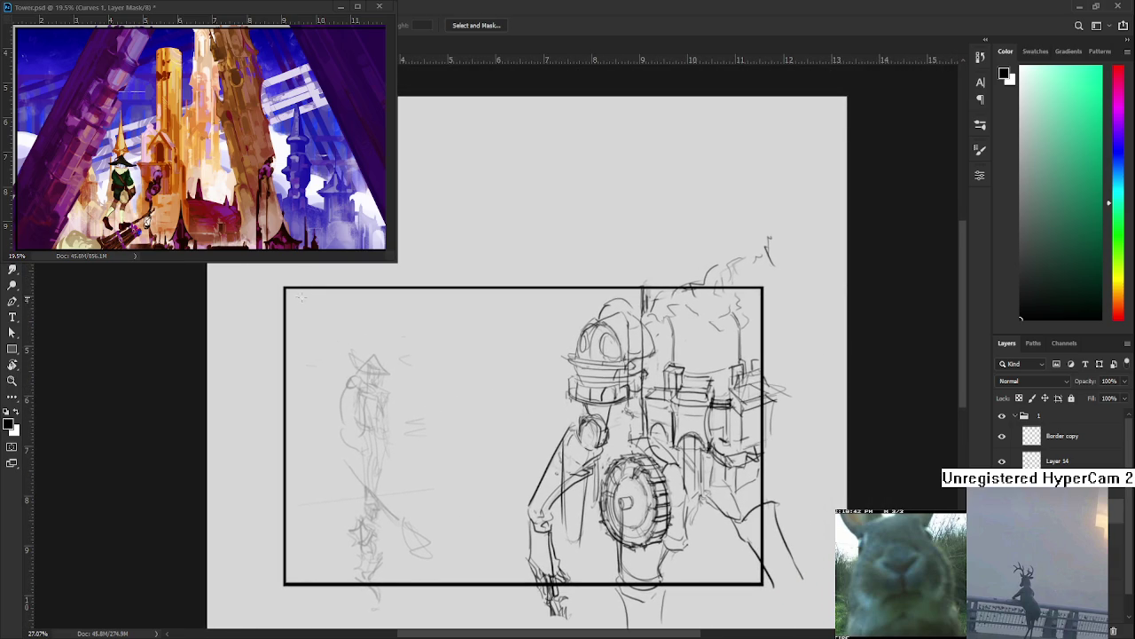
drag(285, 289, 764, 586)
key(ctrl+d)
drag(519, 429, 568, 478)
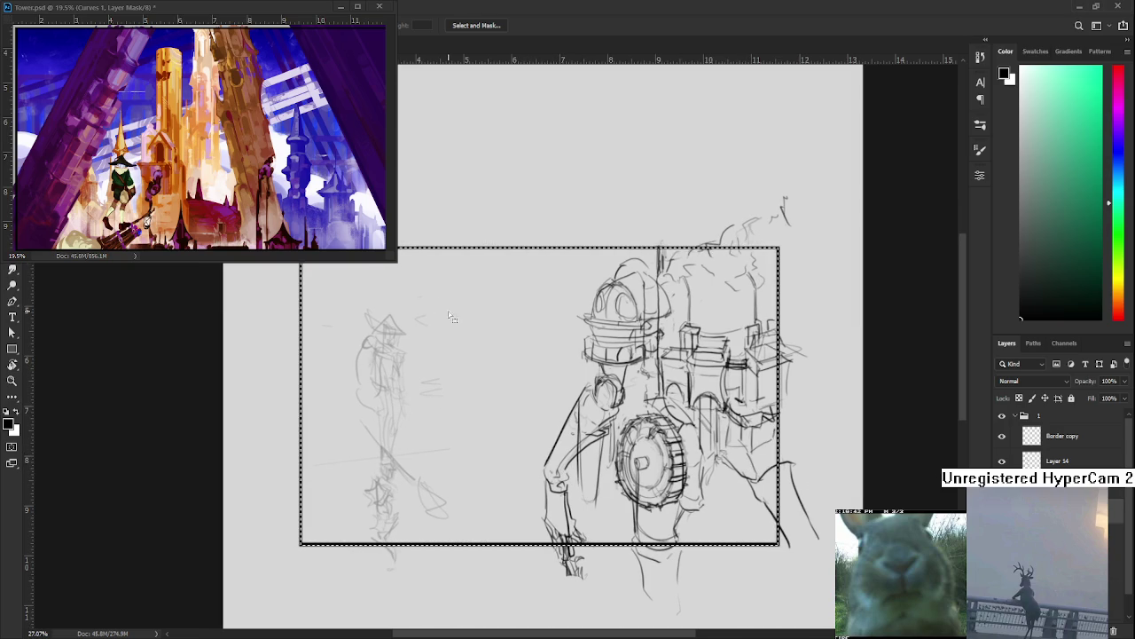
Pick a grey-blue colour and fill the frame's interior using a Magic Wand selection
key(ctrl+d)
ctrl+click(1031, 435)
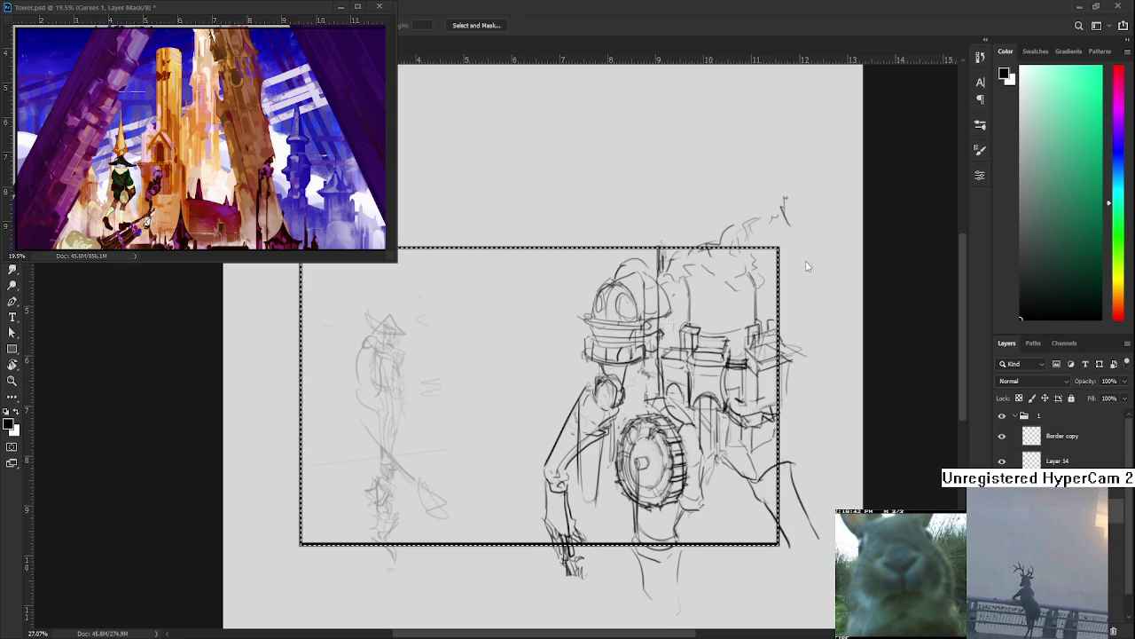
click(1114, 168)
click(1037, 177)
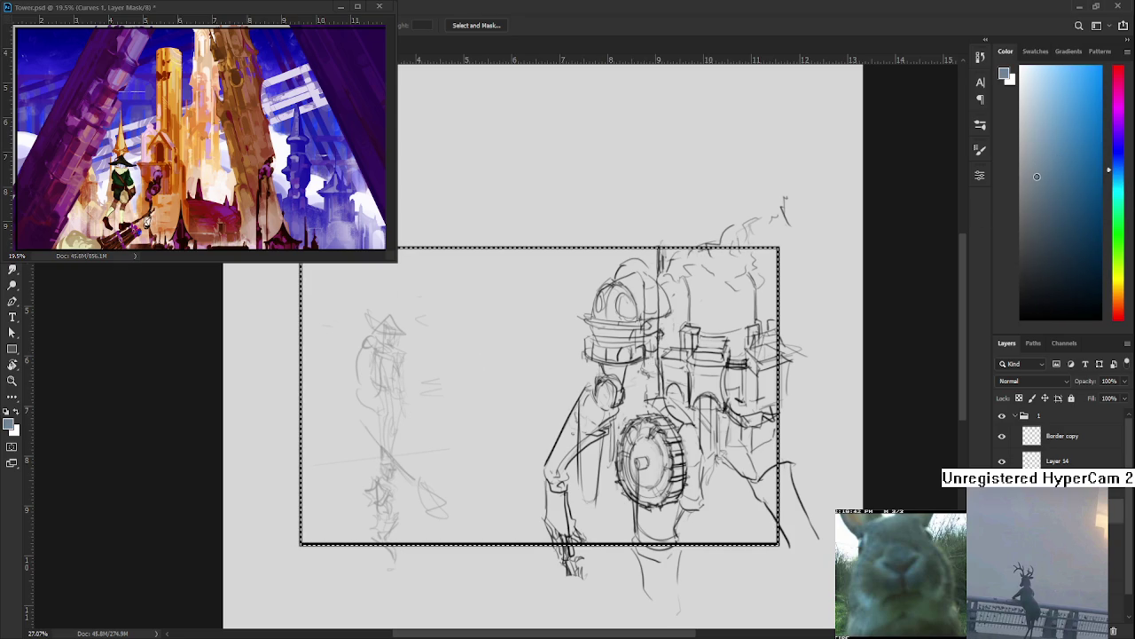
key(w)
click(539, 332)
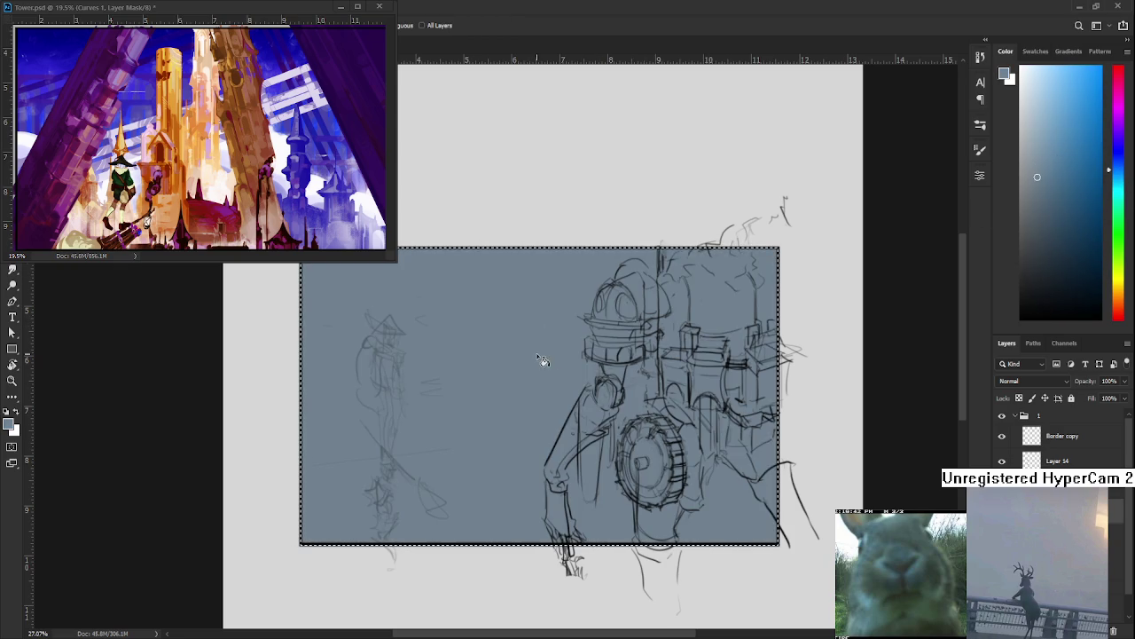
click(1036, 164)
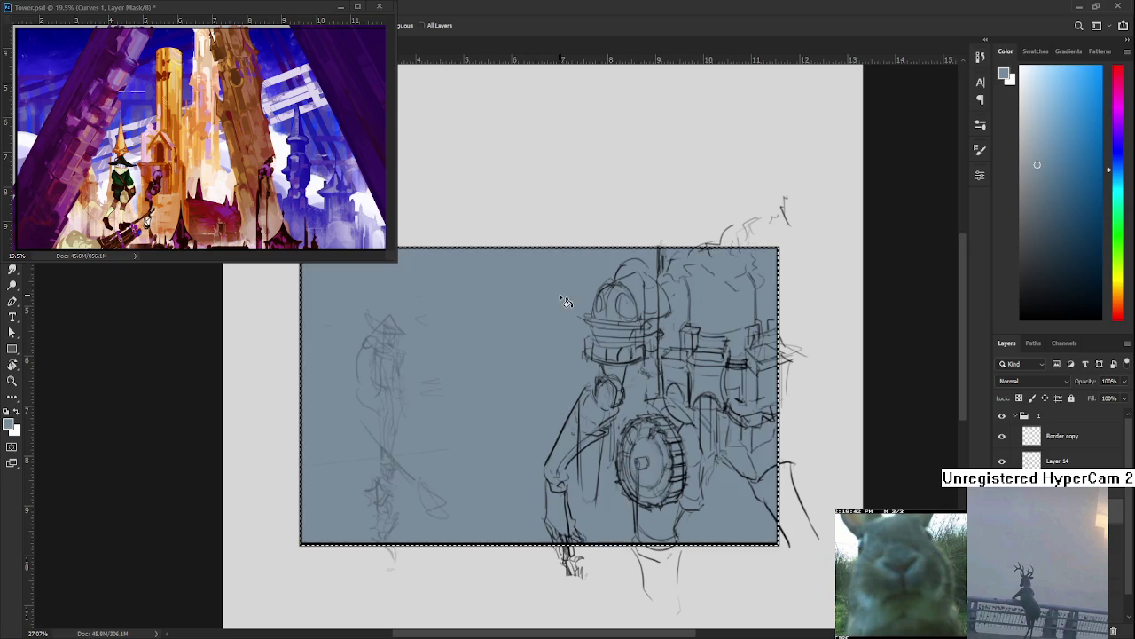
key(ctrl+d)
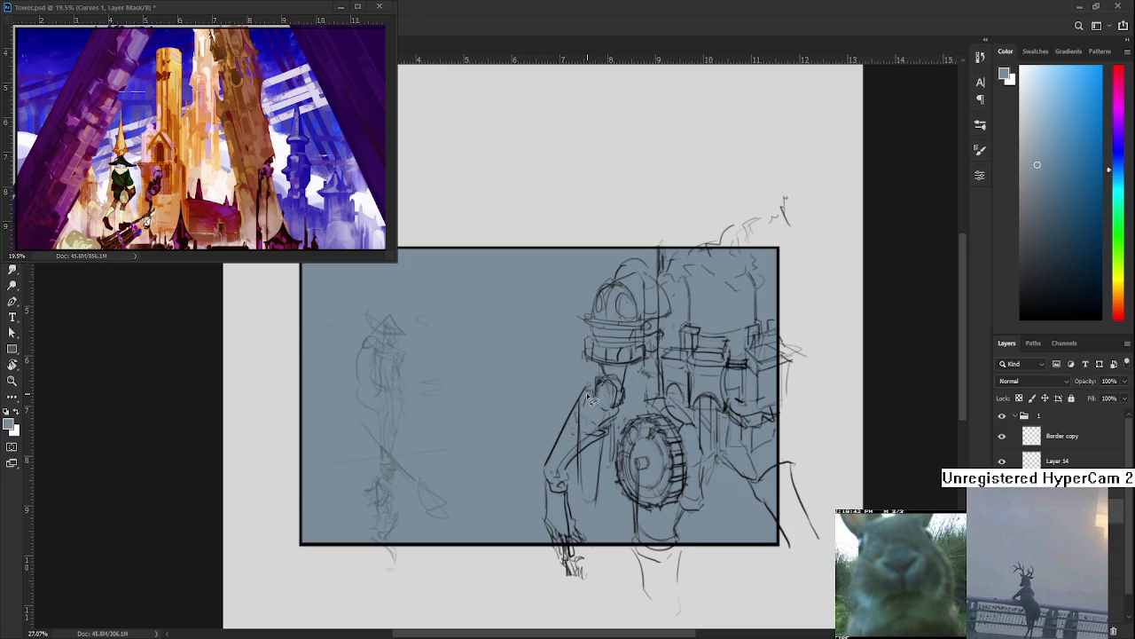
mouse_move(581, 384)
mouse_down()
mouse_move(595, 435)
mouse_move(589, 409)
mouse_up()
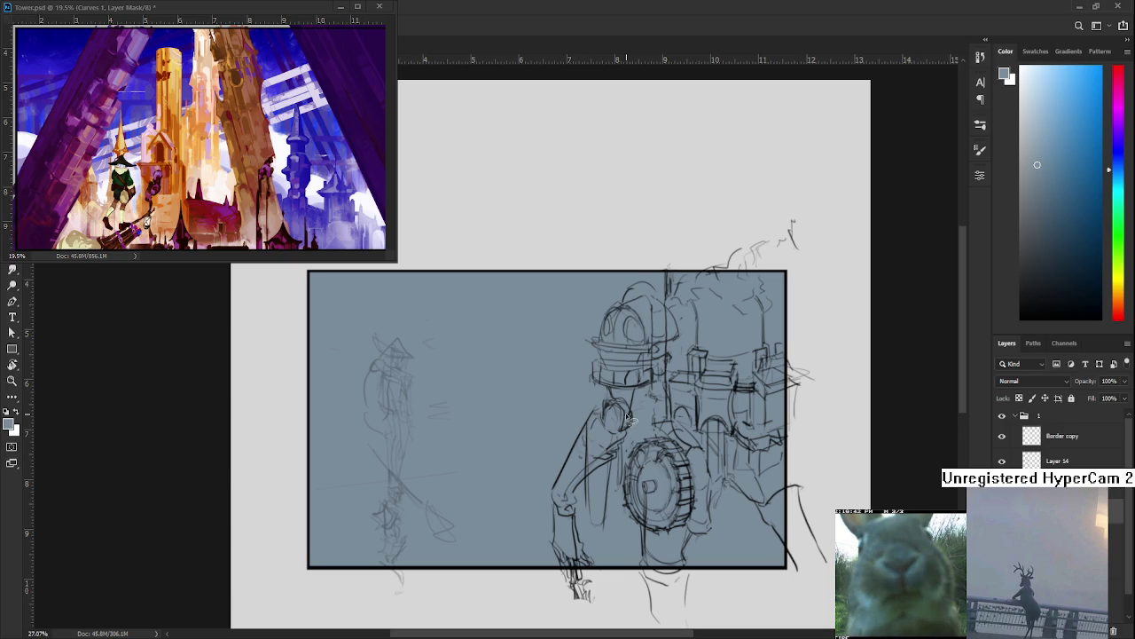
mouse_move(594, 415)
mouse_down()
mouse_move(627, 437)
mouse_move(601, 470)
mouse_move(601, 572)
mouse_move(585, 605)
mouse_move(548, 518)
mouse_move(561, 463)
mouse_move(615, 397)
mouse_move(600, 383)
mouse_move(594, 342)
mouse_move(622, 295)
mouse_move(720, 266)
mouse_move(758, 277)
mouse_move(790, 329)
mouse_move(791, 565)
mouse_move(761, 577)
mouse_move(635, 565)
mouse_move(624, 442)
mouse_up()
drag(643, 560, 690, 564)
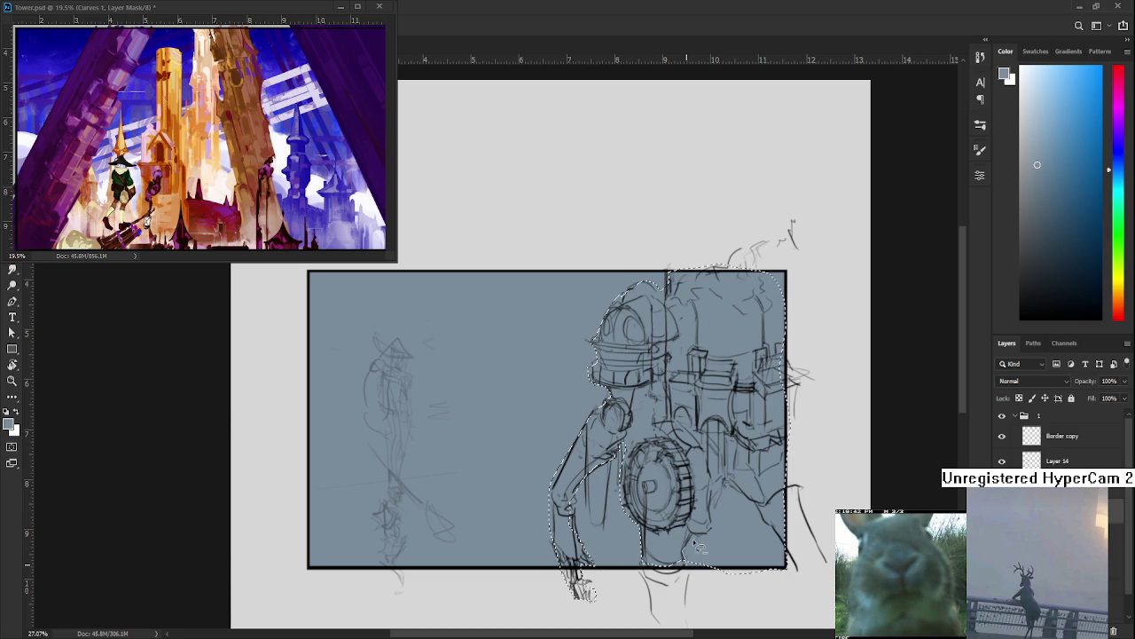
mouse_move(727, 504)
mouse_down()
mouse_move(786, 523)
mouse_move(766, 493)
mouse_up()
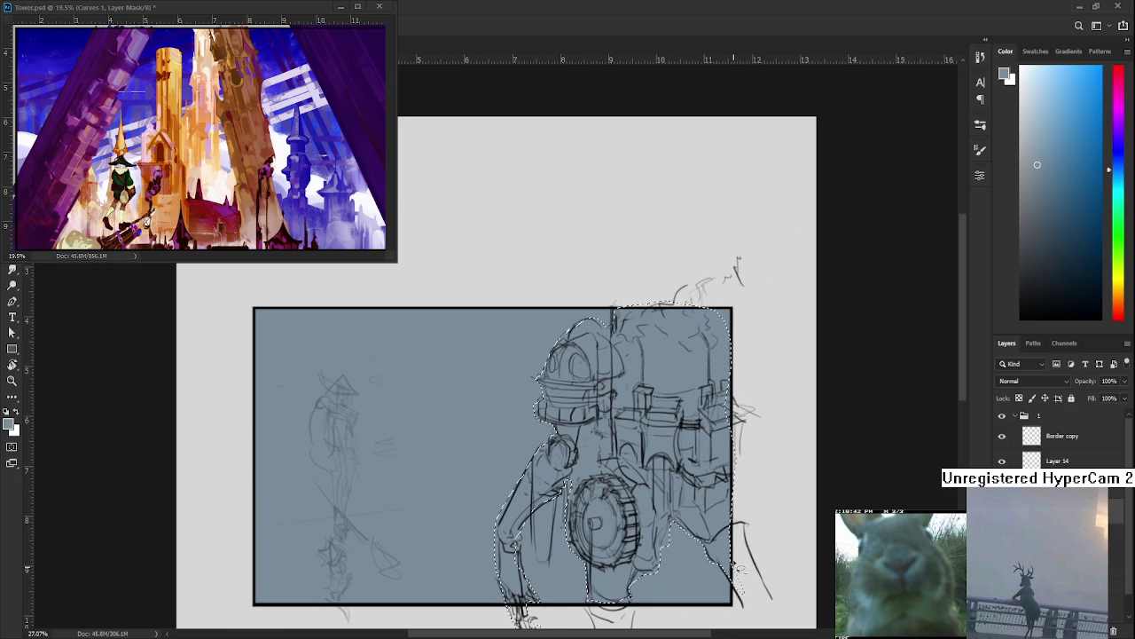
mouse_move(765, 494)
mouse_down()
mouse_move(751, 586)
mouse_move(686, 501)
mouse_up()
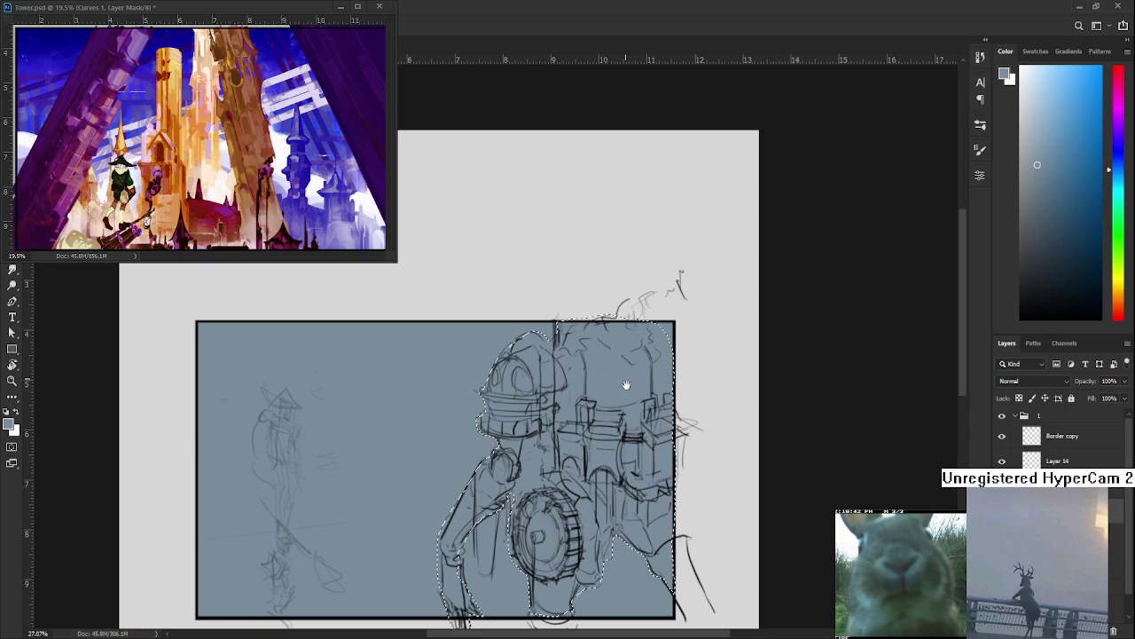
drag(626, 385, 636, 425)
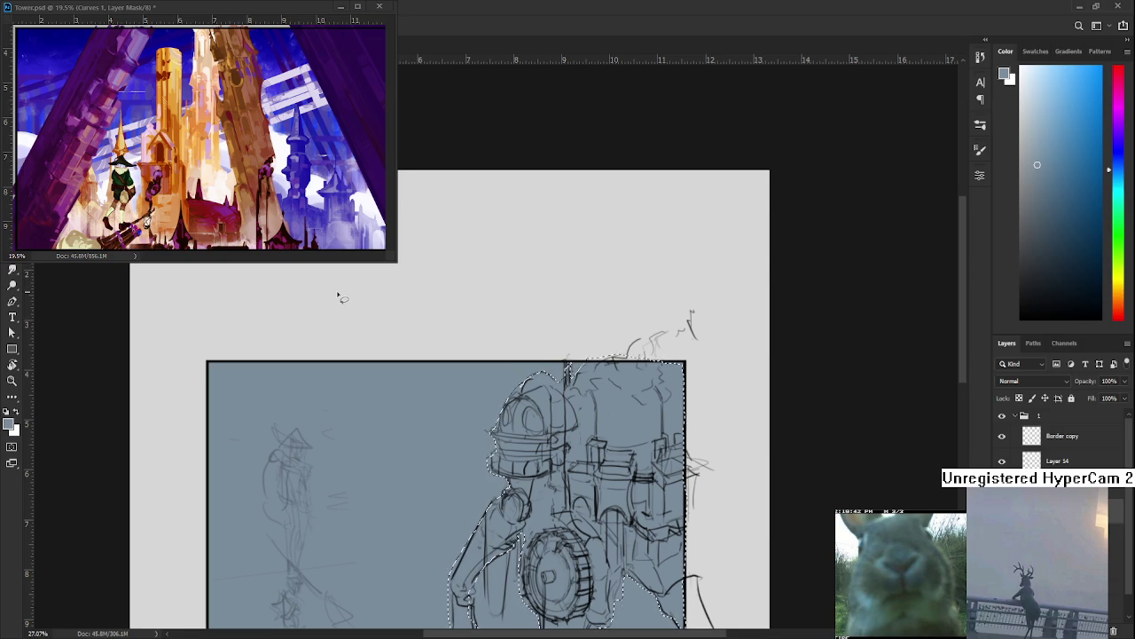
Deselect around the mech and activate the floating Tower.psd window
key(ctrl+d)
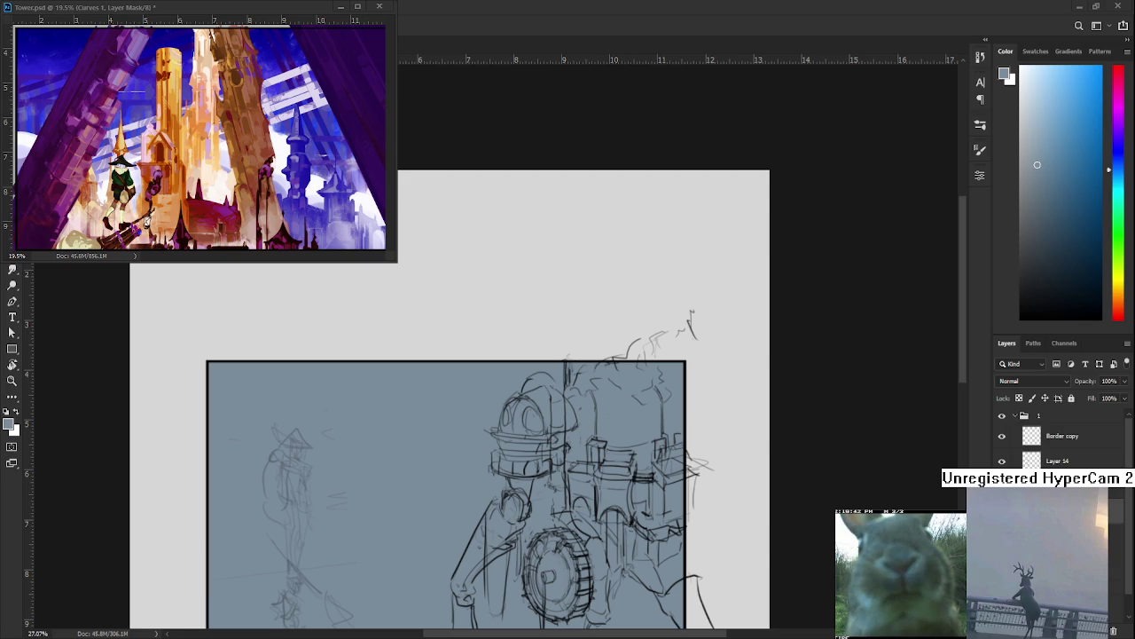
click(42, 13)
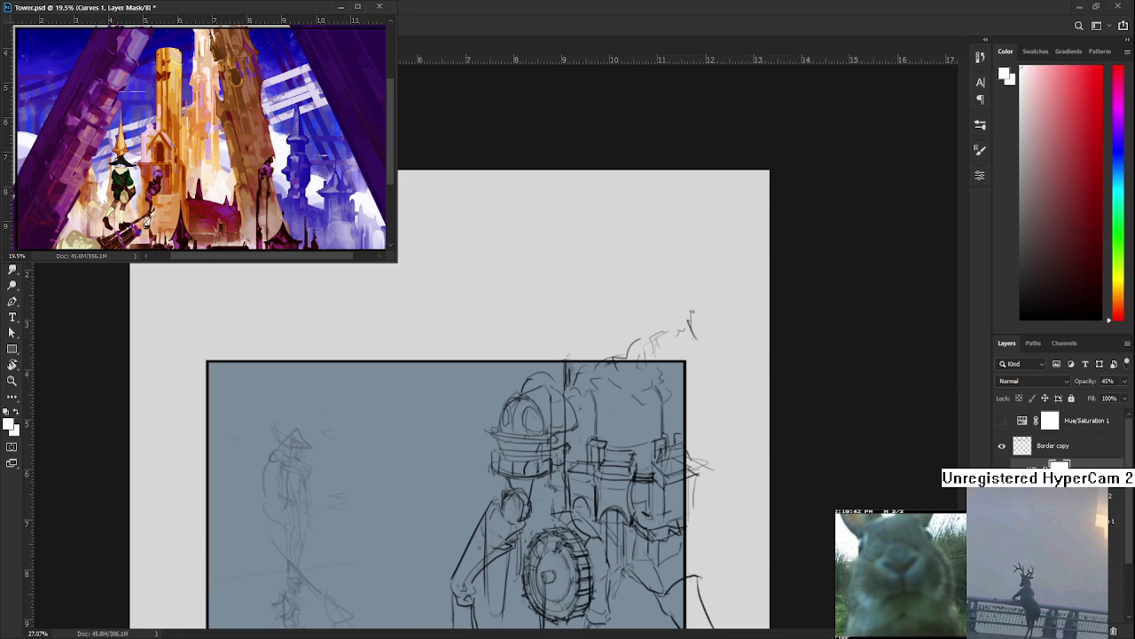
Open 1st.psd from the Home screen and dock it into the main document area
key(ctrl+w)
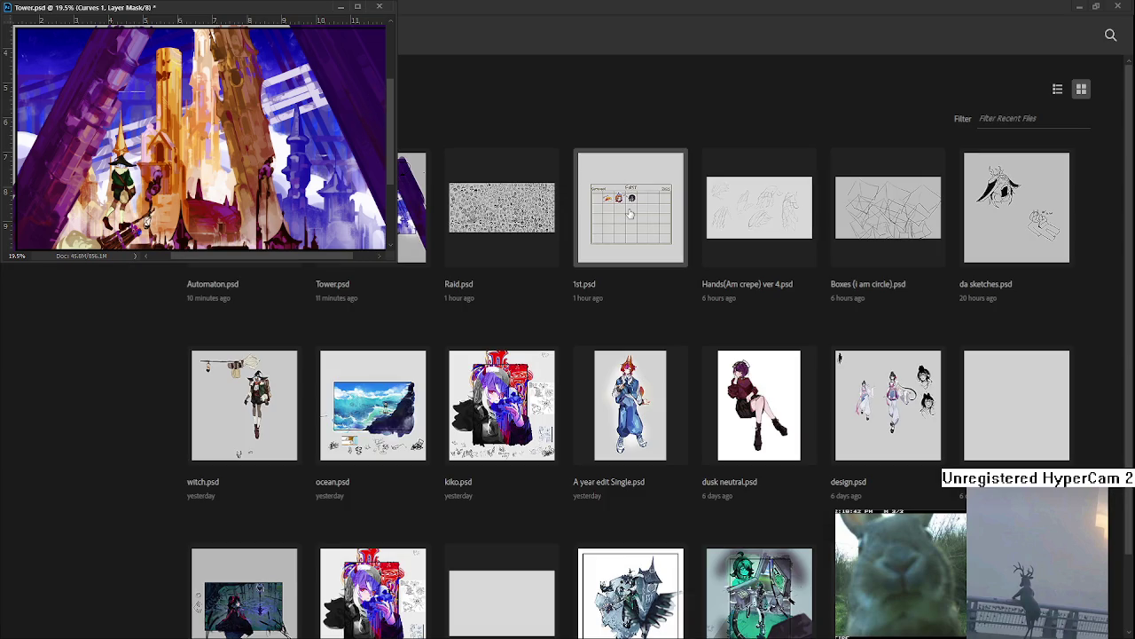
click(630, 213)
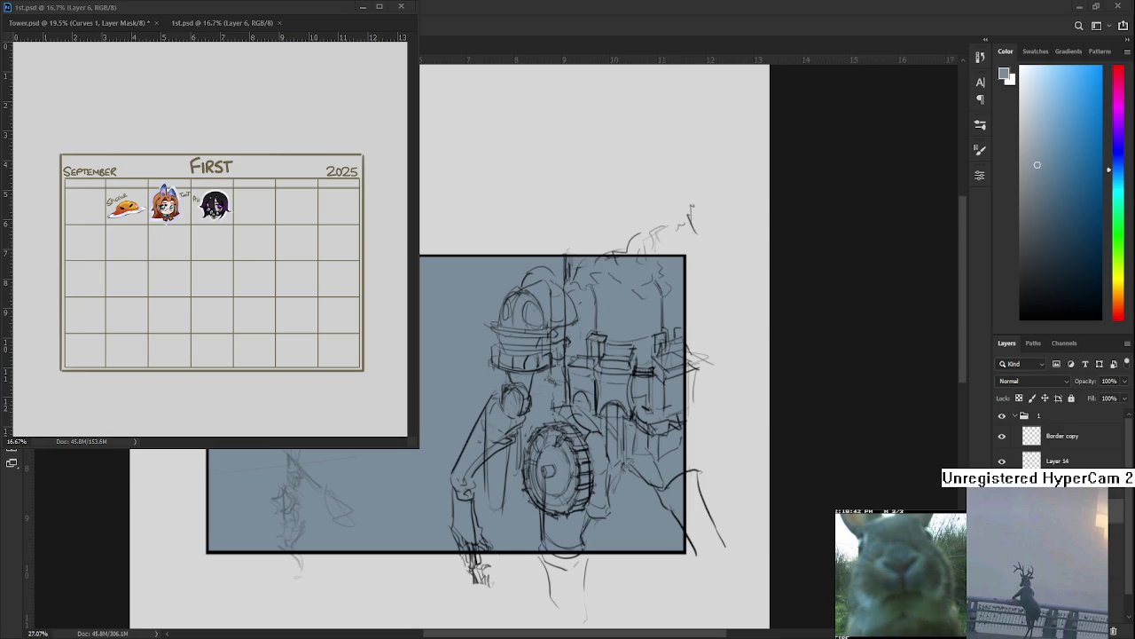
drag(221, 22, 199, 9)
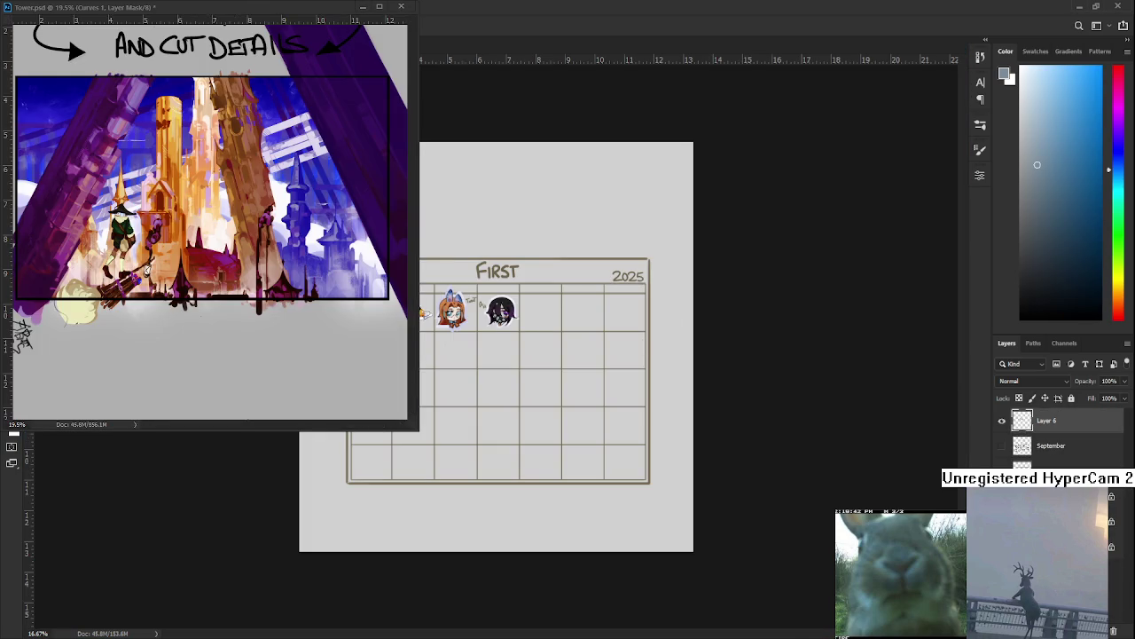
scroll(458, 326, up, 3)
scroll(424, 314, down, 1)
scroll(424, 315, down, 2)
scroll(496, 347, down, 2)
Pan the Tower painting's view and make its window shorter and wider
click(107, 9)
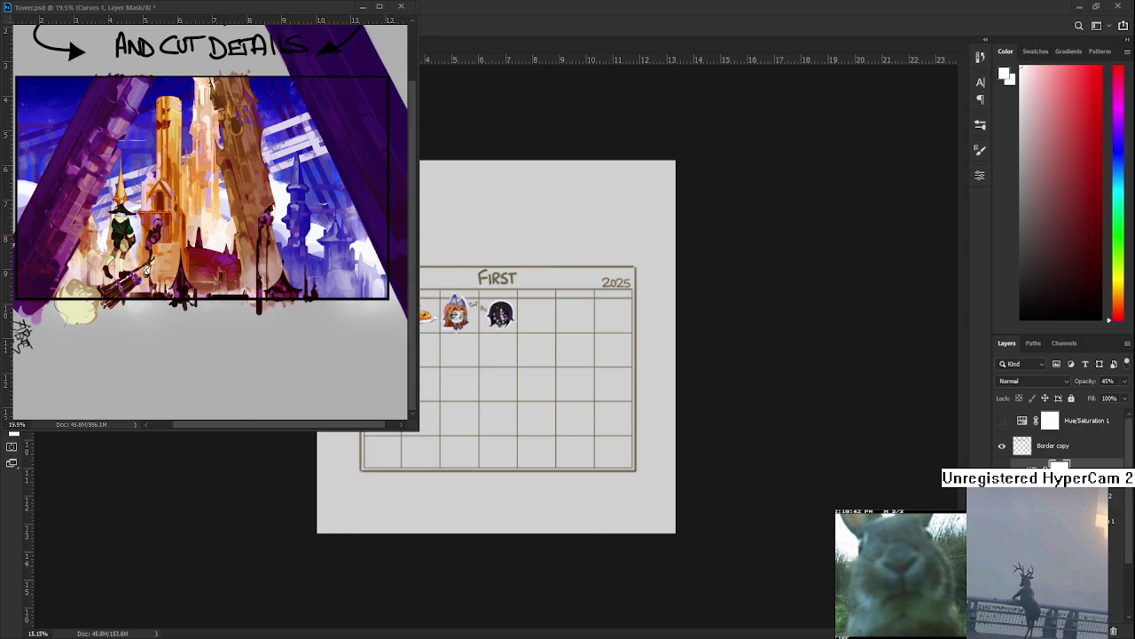
scroll(235, 215, up, 1)
scroll(235, 216, up, 1)
mouse_move(235, 216)
mouse_down()
mouse_move(299, 202)
mouse_move(243, 161)
mouse_up()
scroll(299, 202, down, 1)
scroll(262, 181, down, 1)
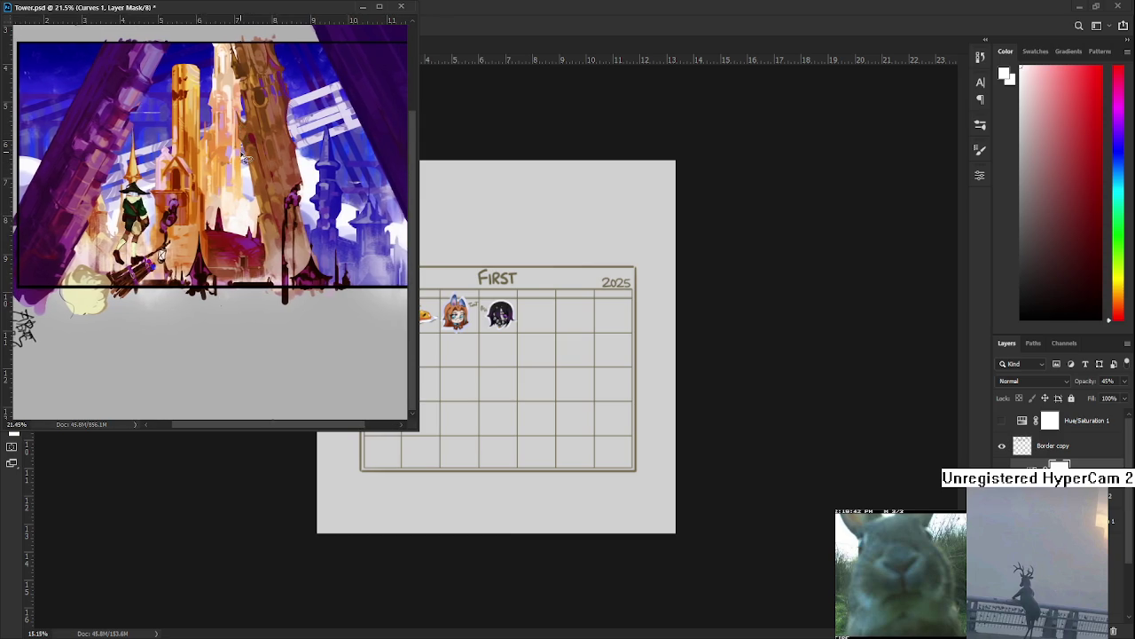
scroll(243, 161, up, 2)
drag(243, 161, 254, 156)
scroll(254, 156, down, 1)
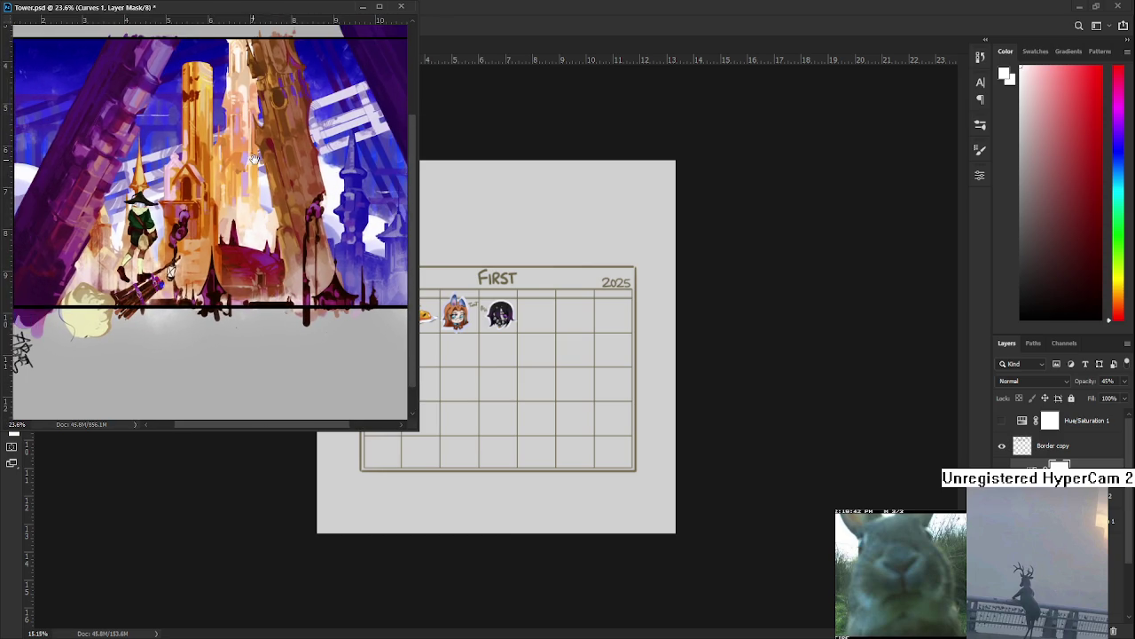
drag(265, 431, 265, 311)
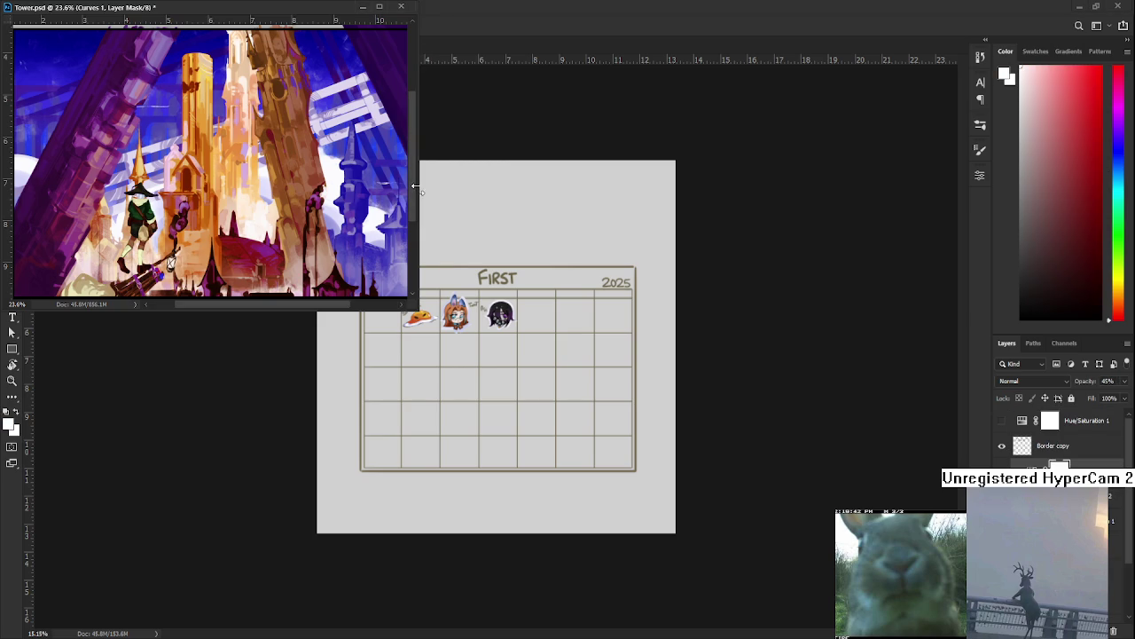
drag(415, 188, 472, 201)
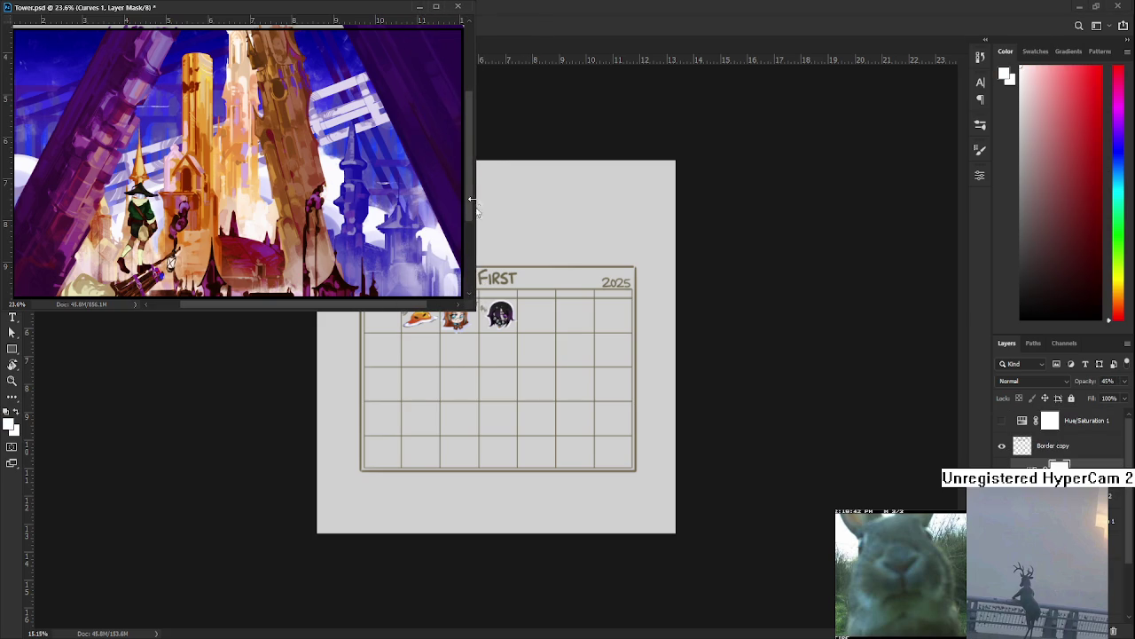
Cycle through the open documents back to the Automaton mech sketch
click(535, 334)
scroll(545, 363, up, 2)
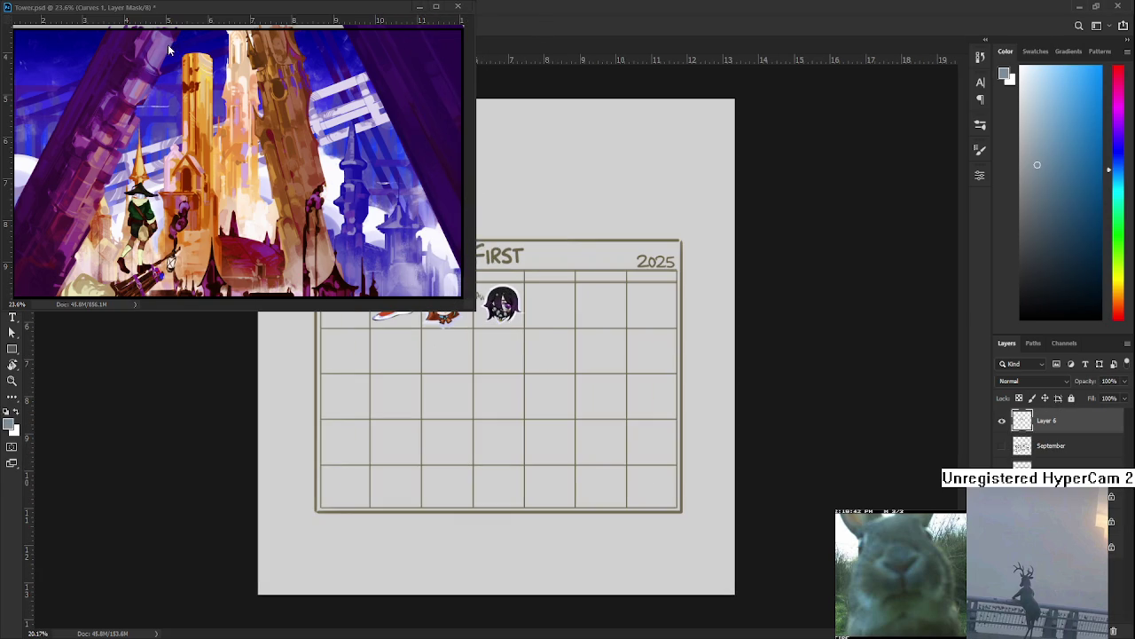
click(157, 9)
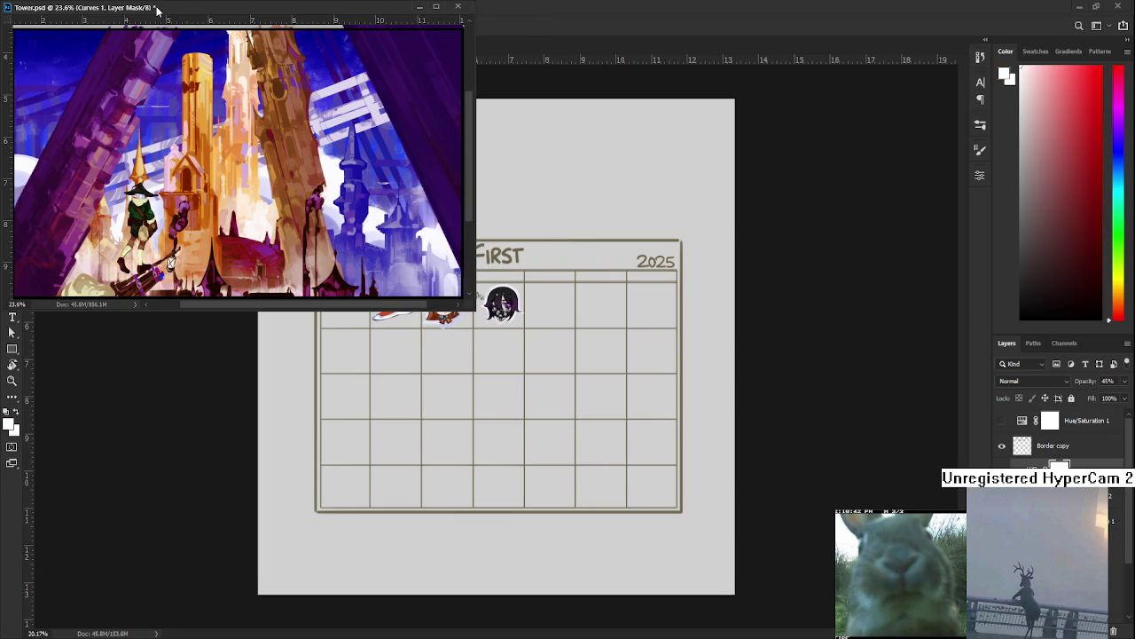
key(ctrl+Tab)
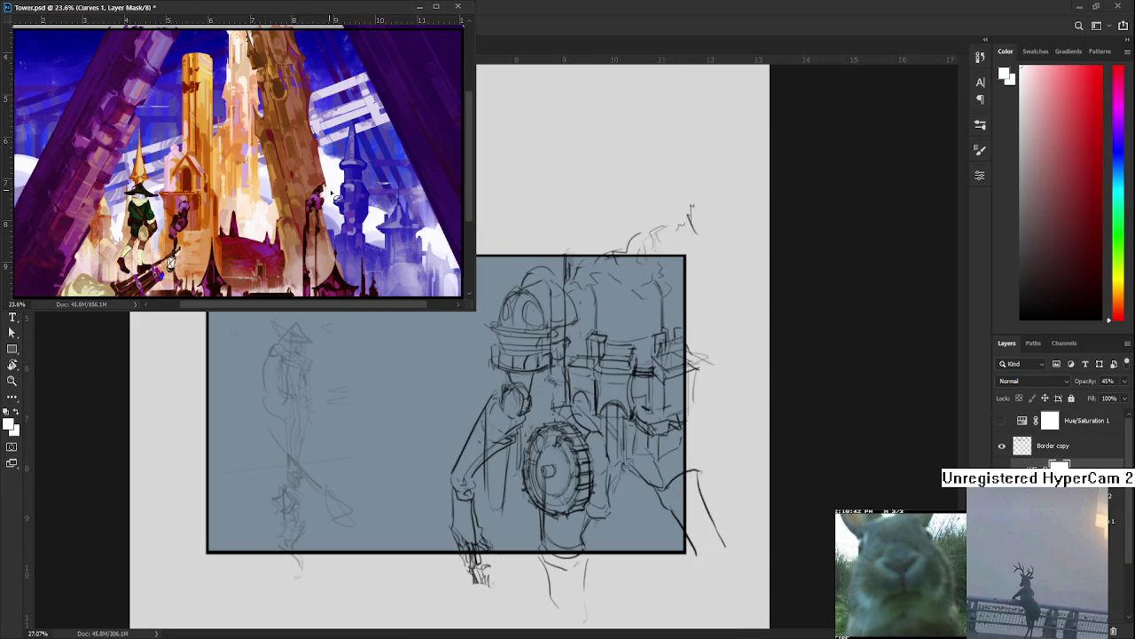
click(358, 418)
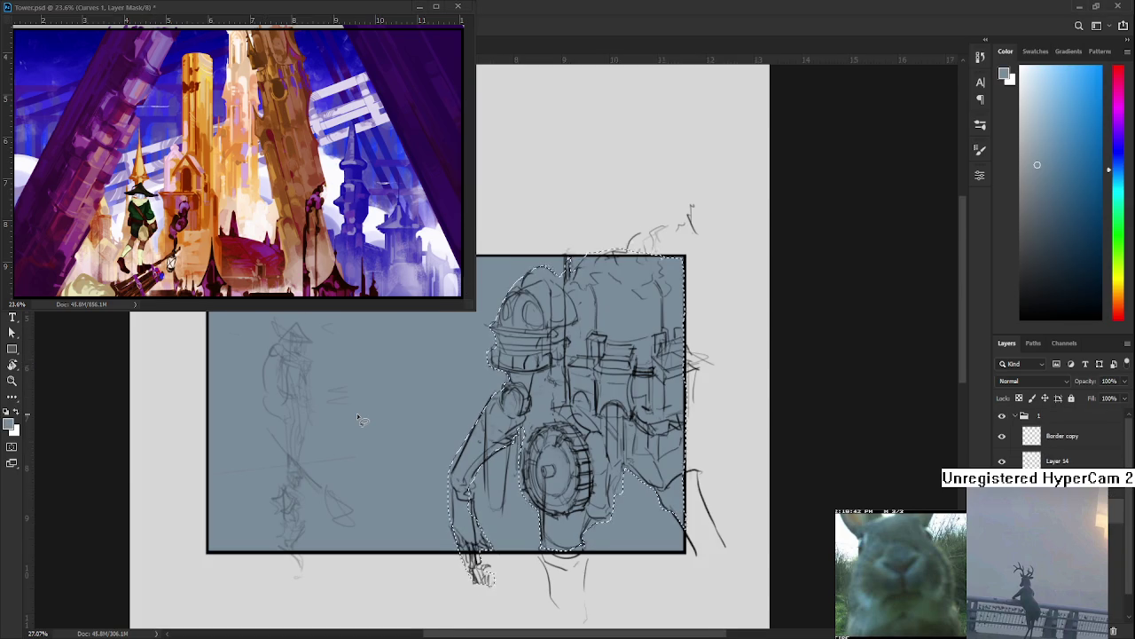
Try filling the mech selection with a dark blue-grey, then undo it
scroll(363, 415, up, 1)
mouse_move(532, 433)
mouse_down()
mouse_move(422, 433)
mouse_move(435, 457)
mouse_up()
scroll(426, 432, down, 1)
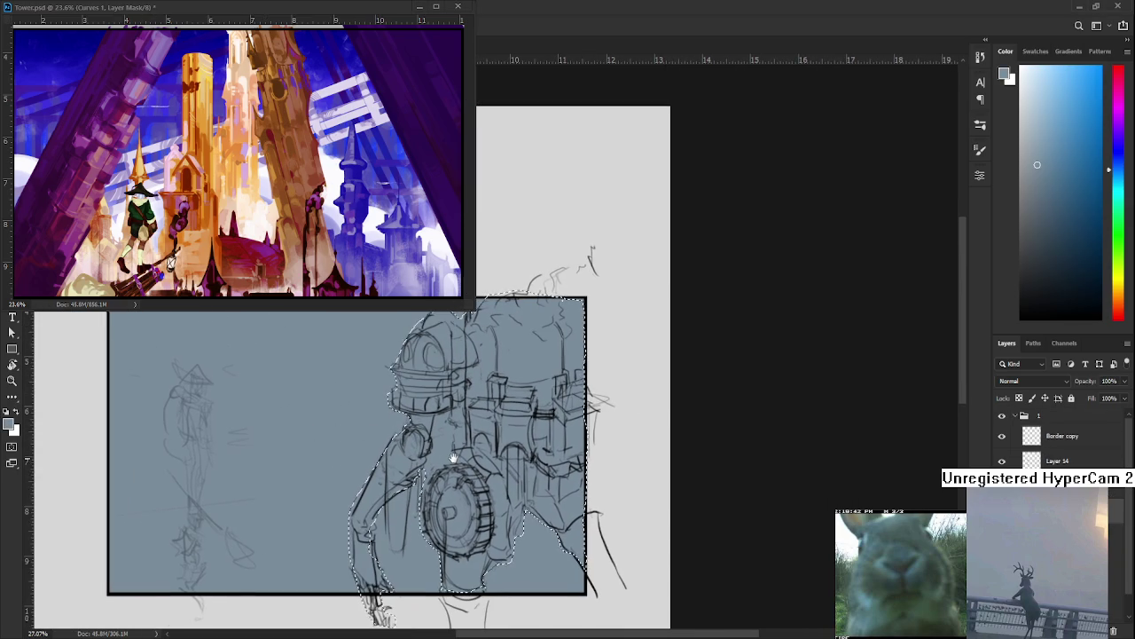
drag(1053, 174, 1039, 227)
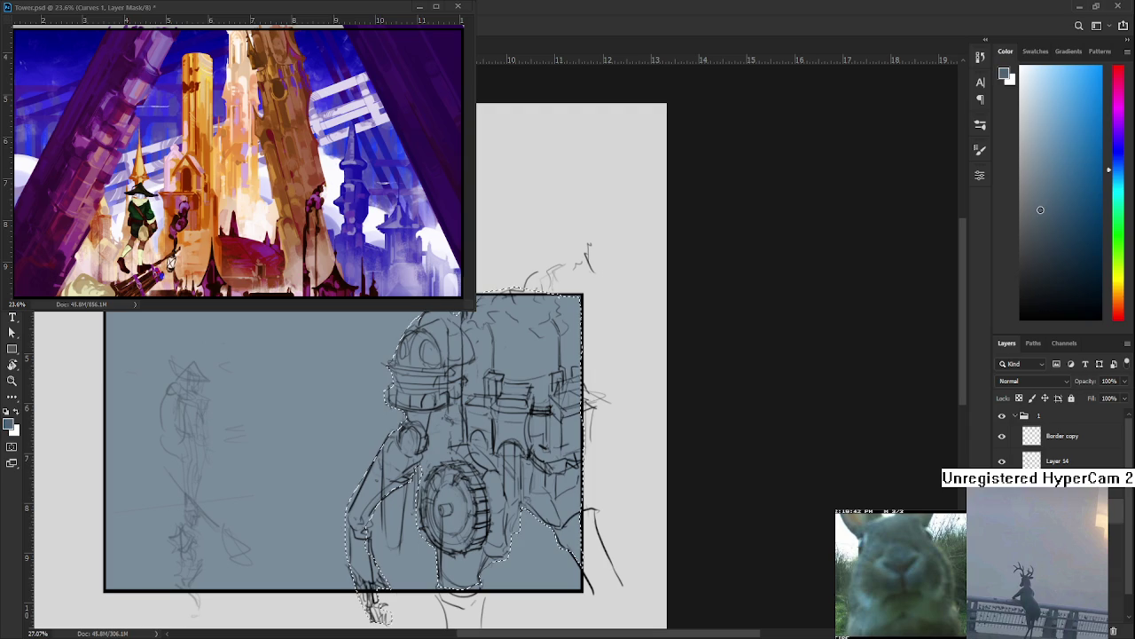
key(alt+BackSpace)
scroll(532, 412, up, 1)
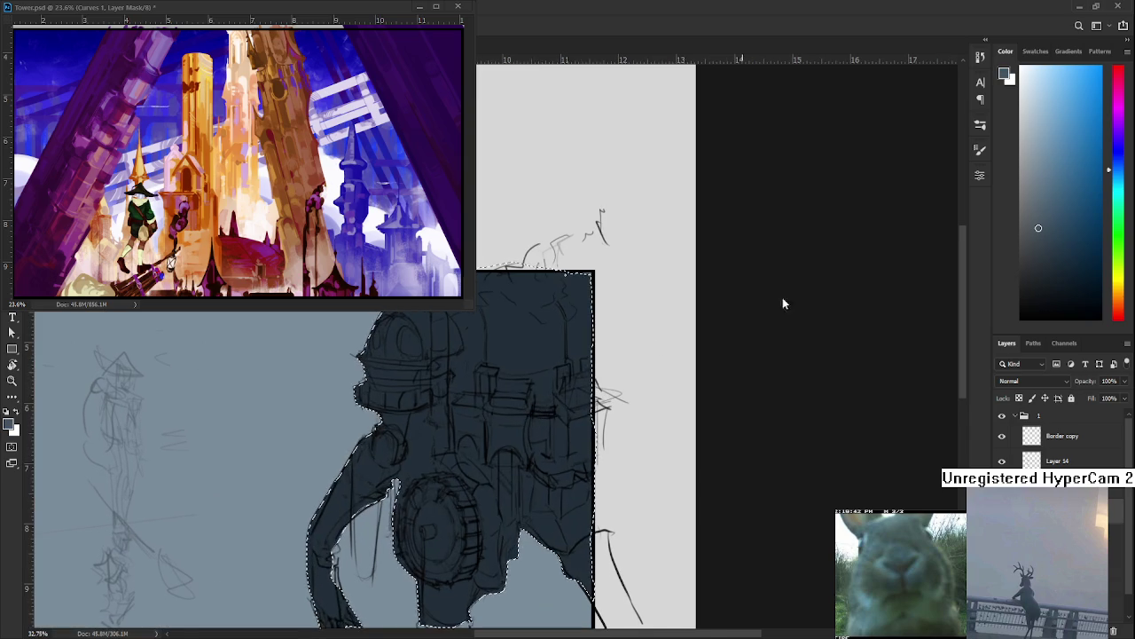
key(ctrl+z)
Test a lighter blue, then fill the mech selection with a slightly lighter blue-grey
drag(1051, 213, 1025, 171)
key(alt+BackSpace)
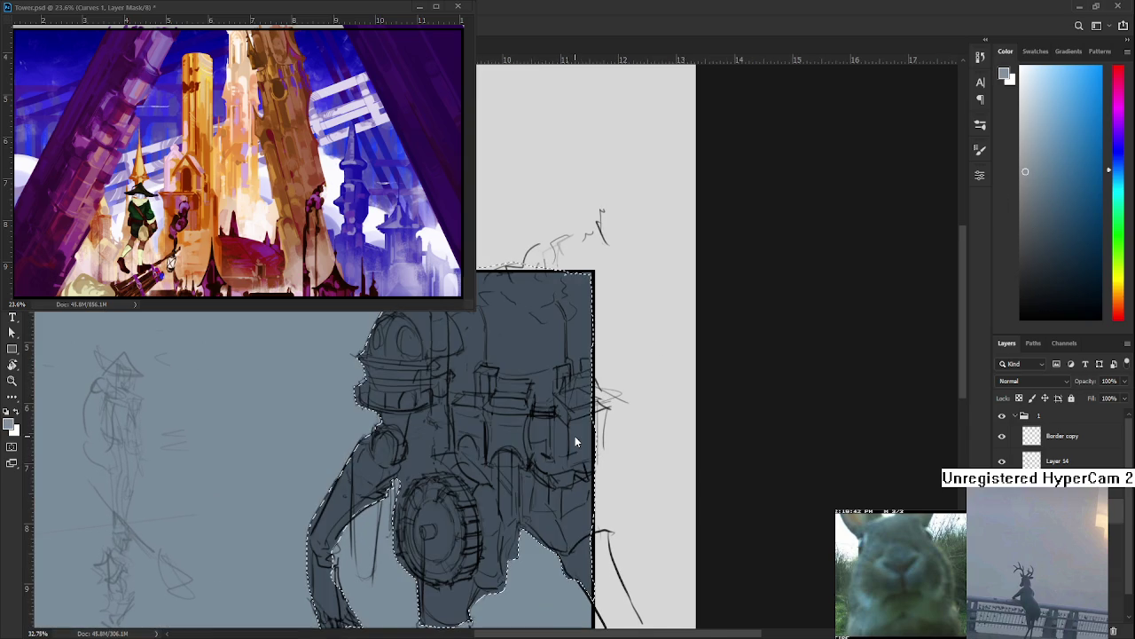
key(ctrl+z)
click(1023, 149)
drag(1023, 149, 1022, 144)
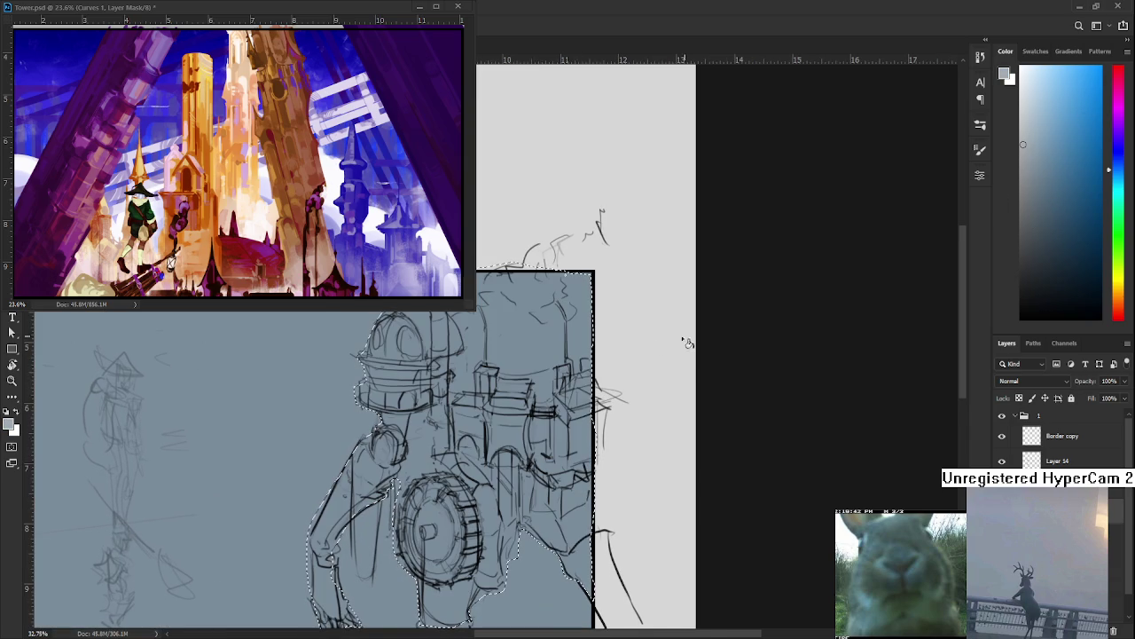
key(alt+BackSpace)
Reset the paint colour to black, deselect the mech, and paste the rock-cliff photo
scroll(529, 399, down, 2)
scroll(529, 399, up, 1)
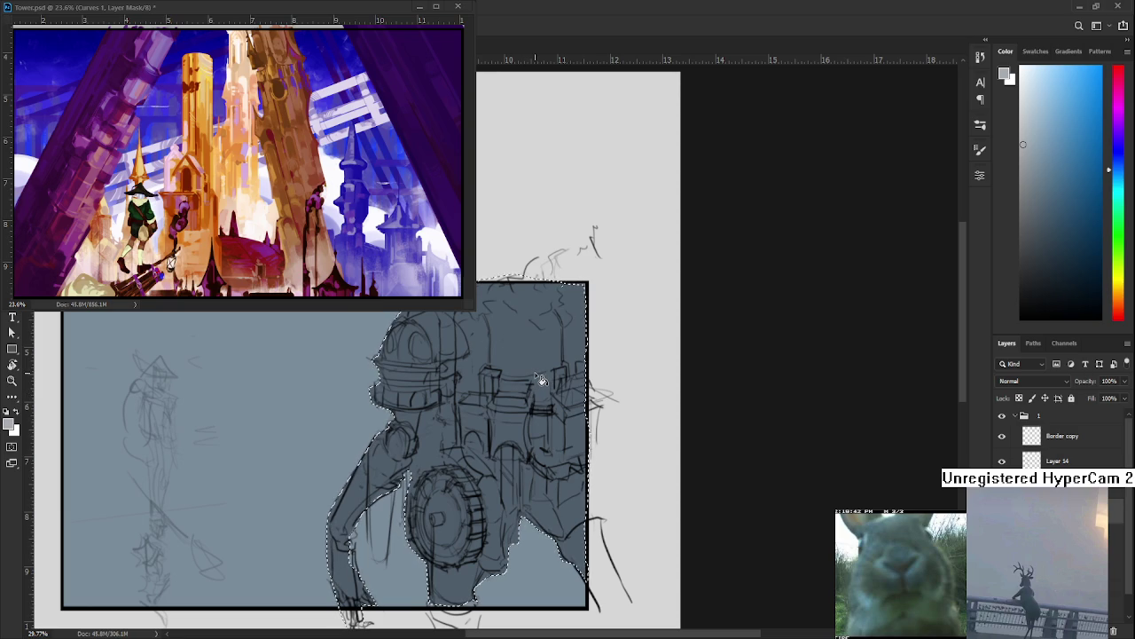
mouse_move(394, 593)
mouse_down()
mouse_move(555, 493)
mouse_move(565, 449)
mouse_up()
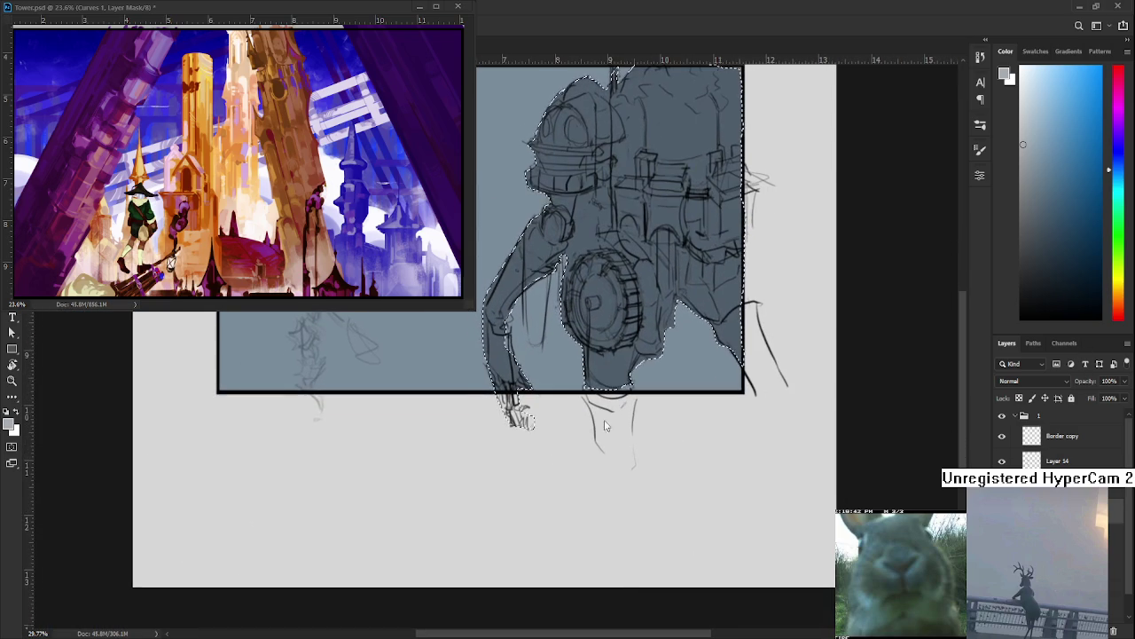
key(x)
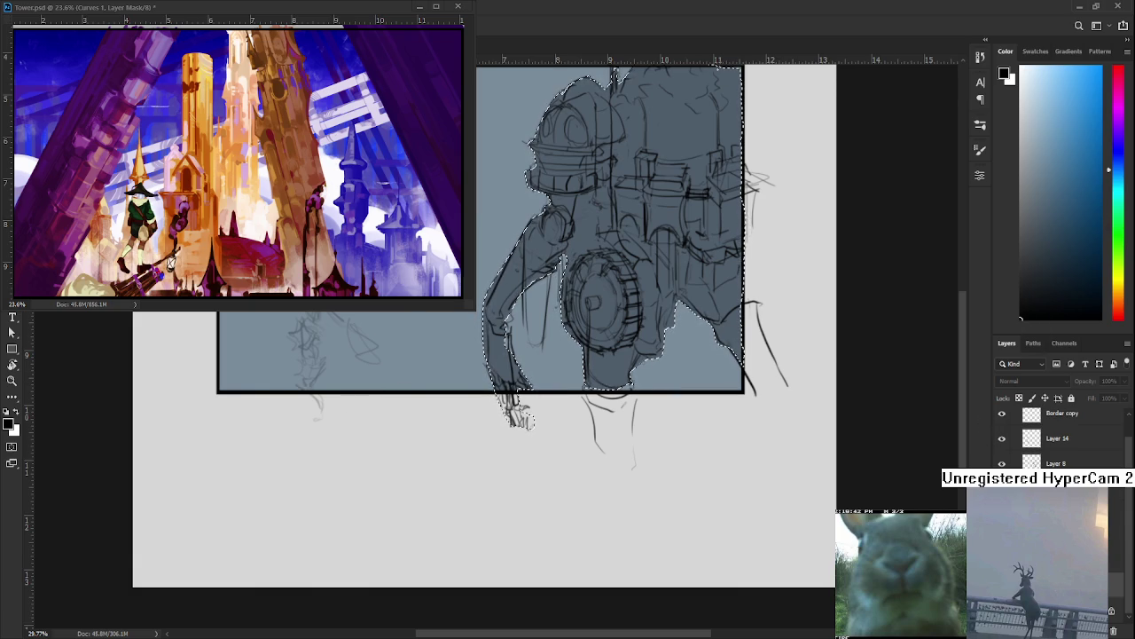
key(ctrl+d)
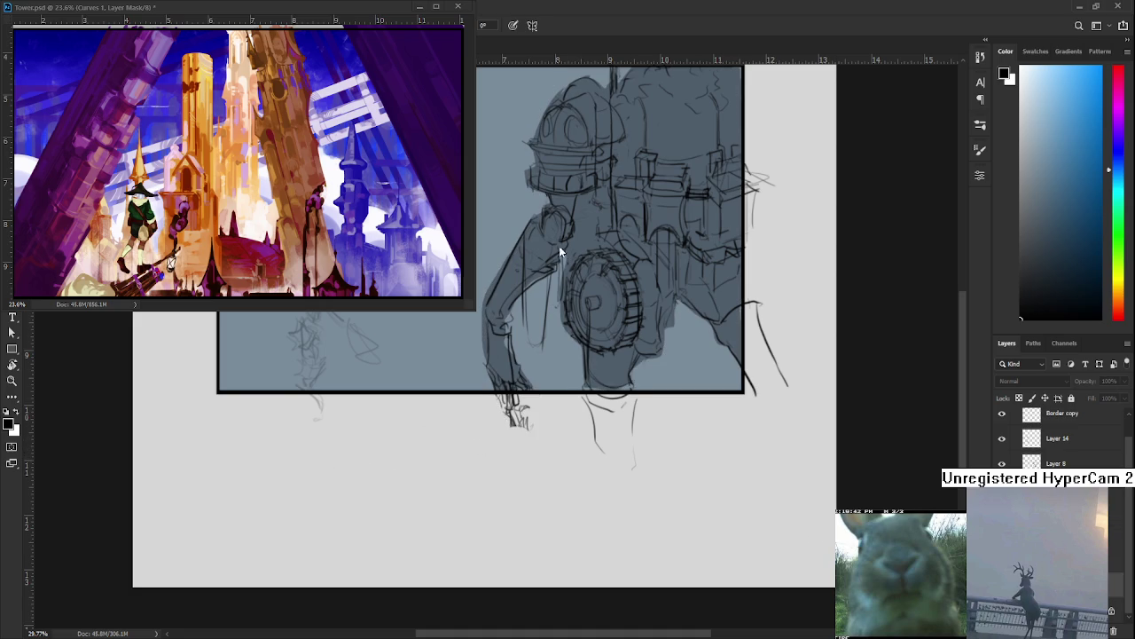
key(ctrl+v)
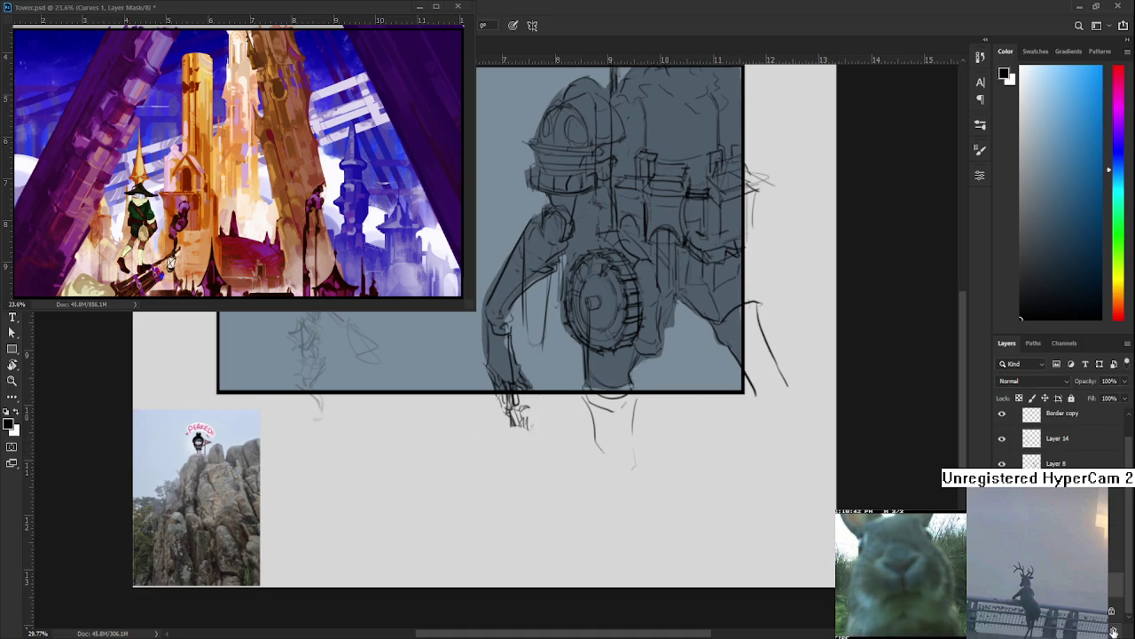
Delete the pasted rock-cliff photo and draw a small, partly erased sketch lower down
click(1114, 628)
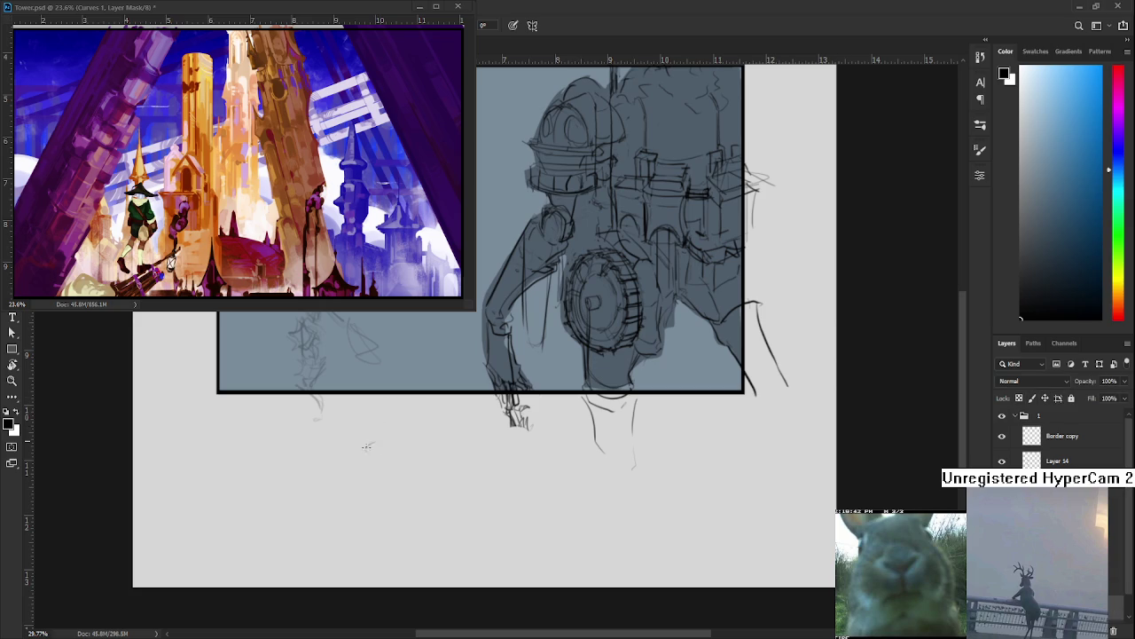
mouse_move(362, 487)
mouse_down()
mouse_move(374, 493)
mouse_move(347, 495)
mouse_move(365, 459)
mouse_move(379, 487)
mouse_up()
drag(423, 447, 408, 463)
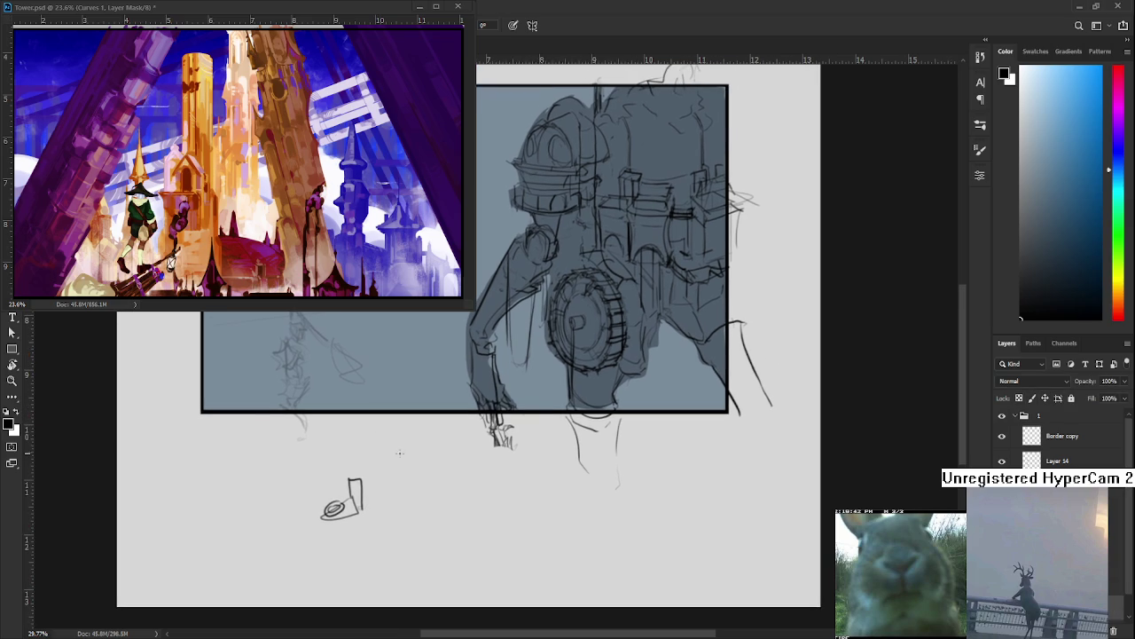
mouse_move(320, 502)
mouse_down()
mouse_move(341, 518)
mouse_move(368, 457)
mouse_move(366, 486)
mouse_move(225, 533)
mouse_up()
Lasso the small sketch and scale it down at the canvas's lower left
key(l)
key(ctrl+t)
key(Return)
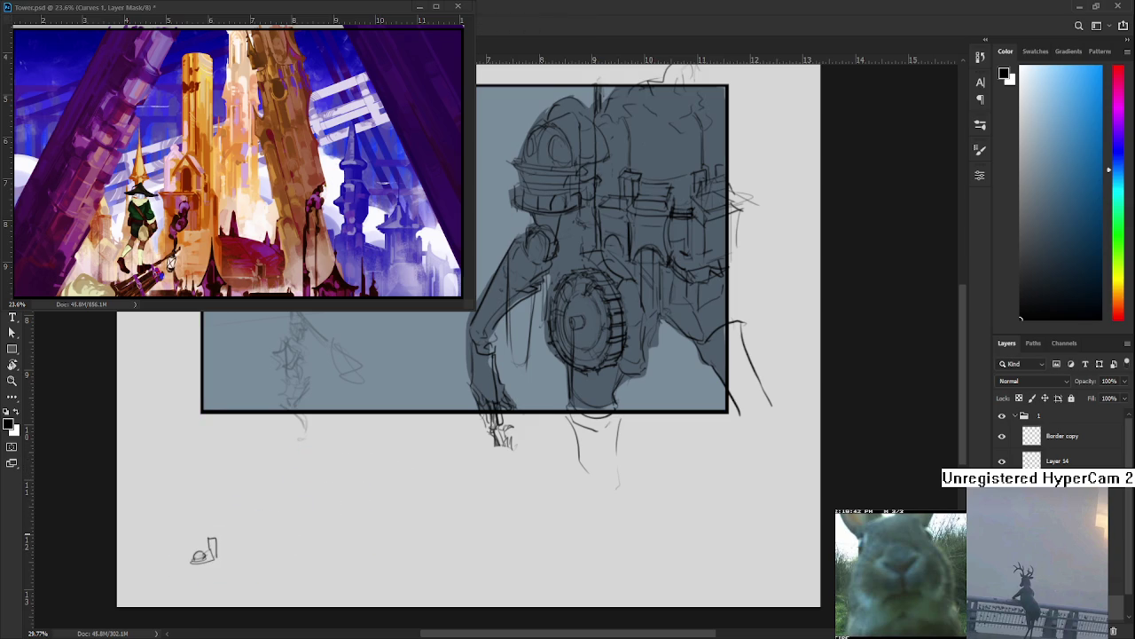
mouse_move(367, 474)
mouse_down()
mouse_move(275, 596)
mouse_move(369, 527)
mouse_move(357, 525)
mouse_up()
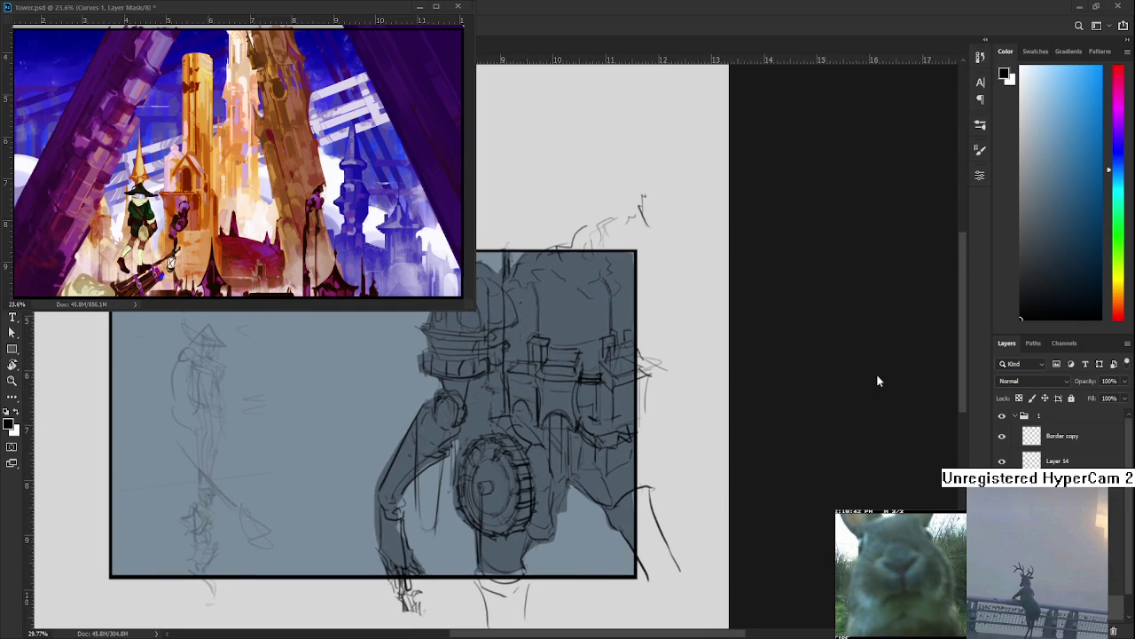
Sample the grey-blue background tone, then undo the trial stroke and bottom-left doodle
key(b)
alt+click(391, 480)
drag(353, 479, 406, 419)
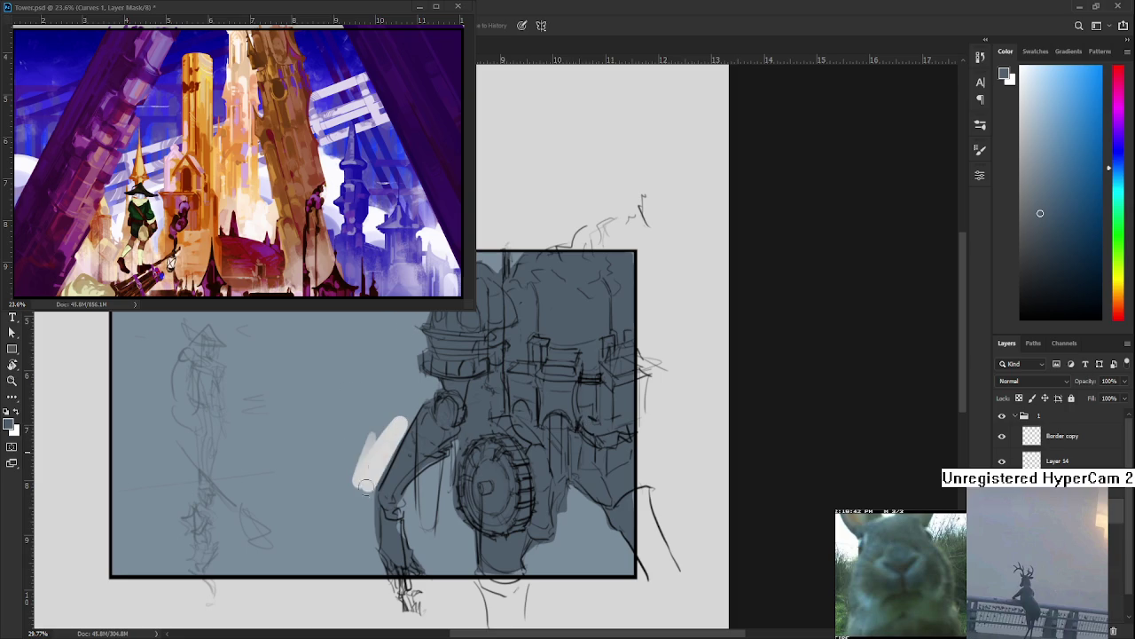
key(ctrl+z)
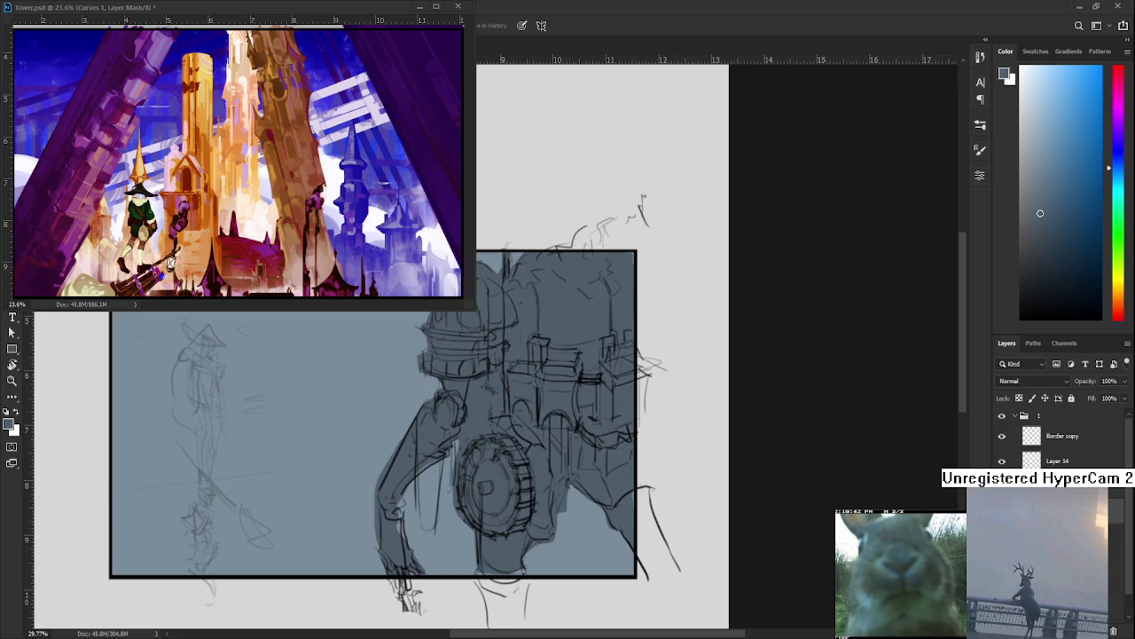
key(ctrl+0)
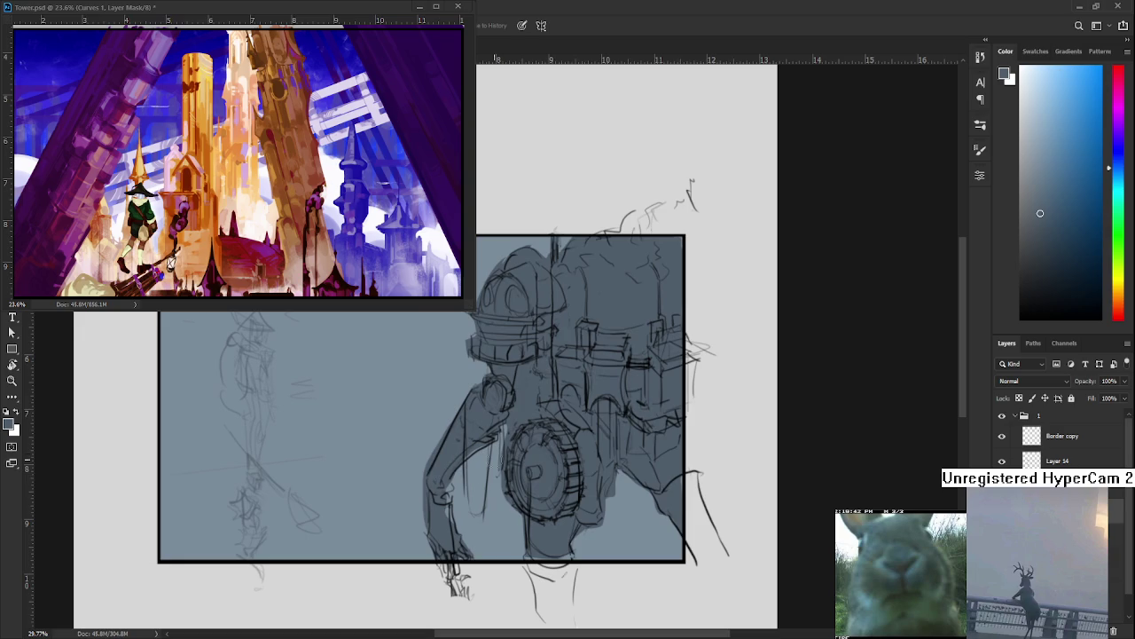
key(ctrl+z)
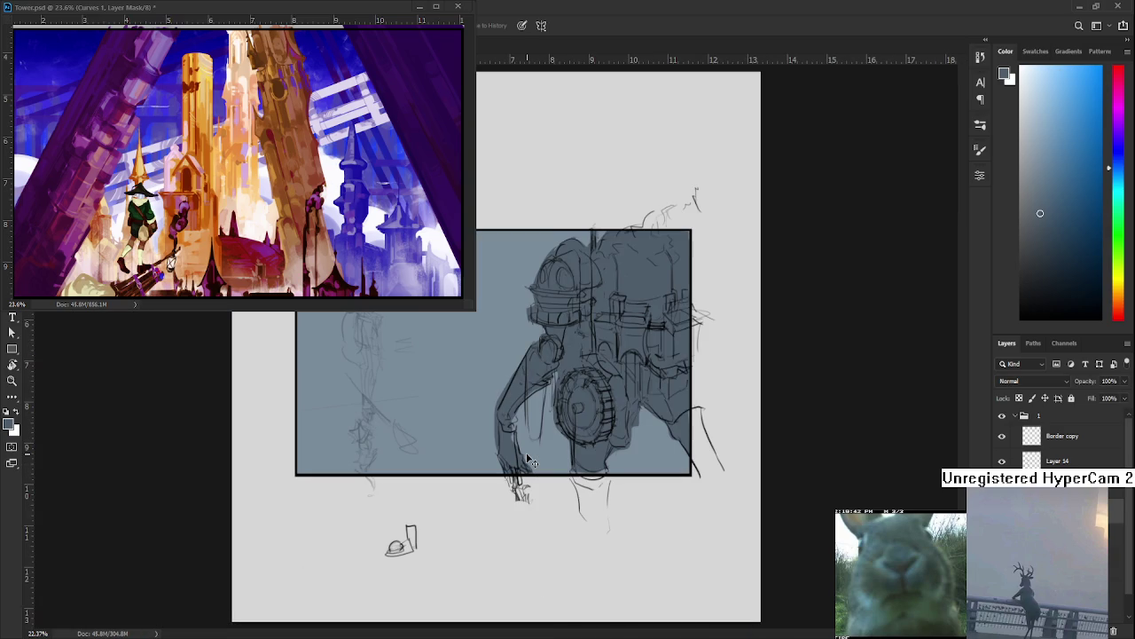
key(ctrl+z)
key(ctrl+z)
key(ctrl+z)
key(ctrl+z)
Fill the mech selection with the darker grey-blue and deselect it
key(b)
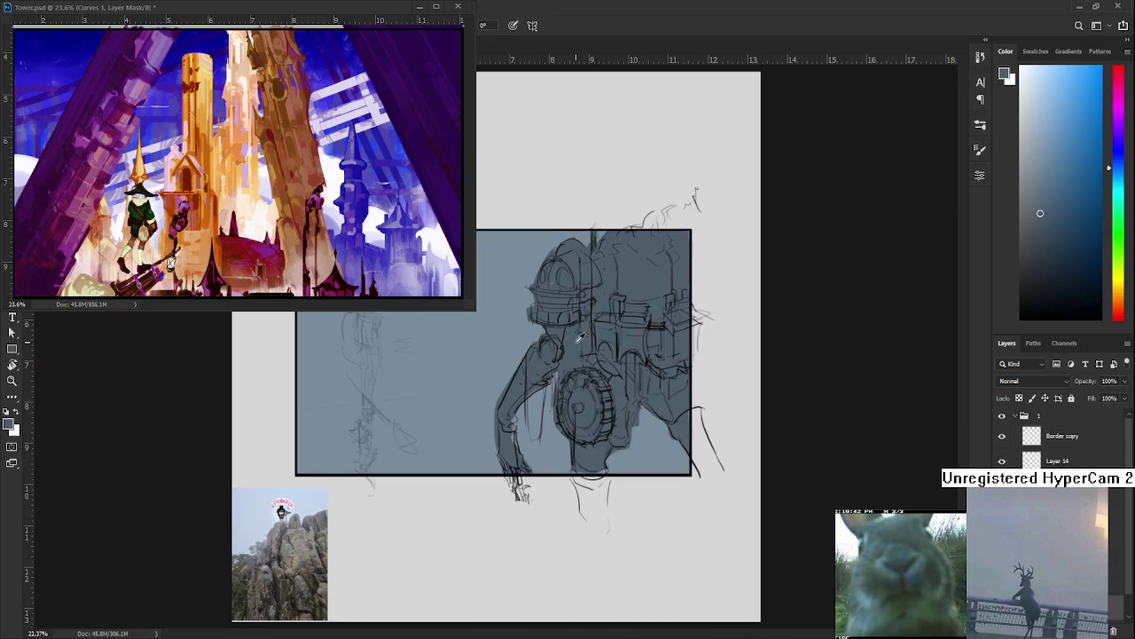
key(ctrl+z)
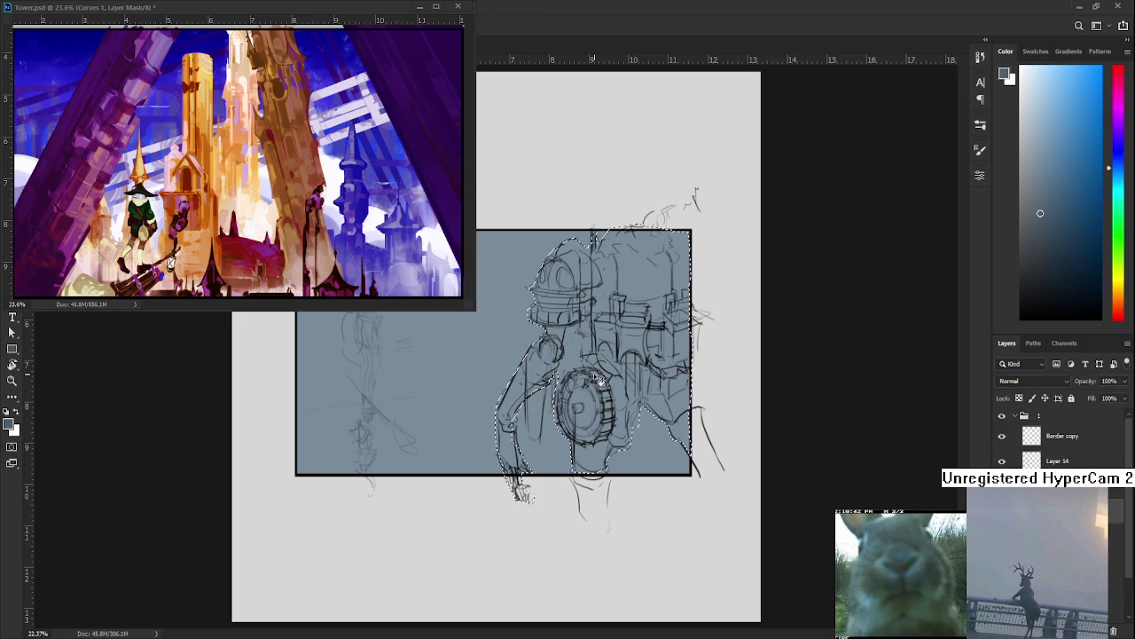
key(alt+BackSpace)
key(ctrl+d)
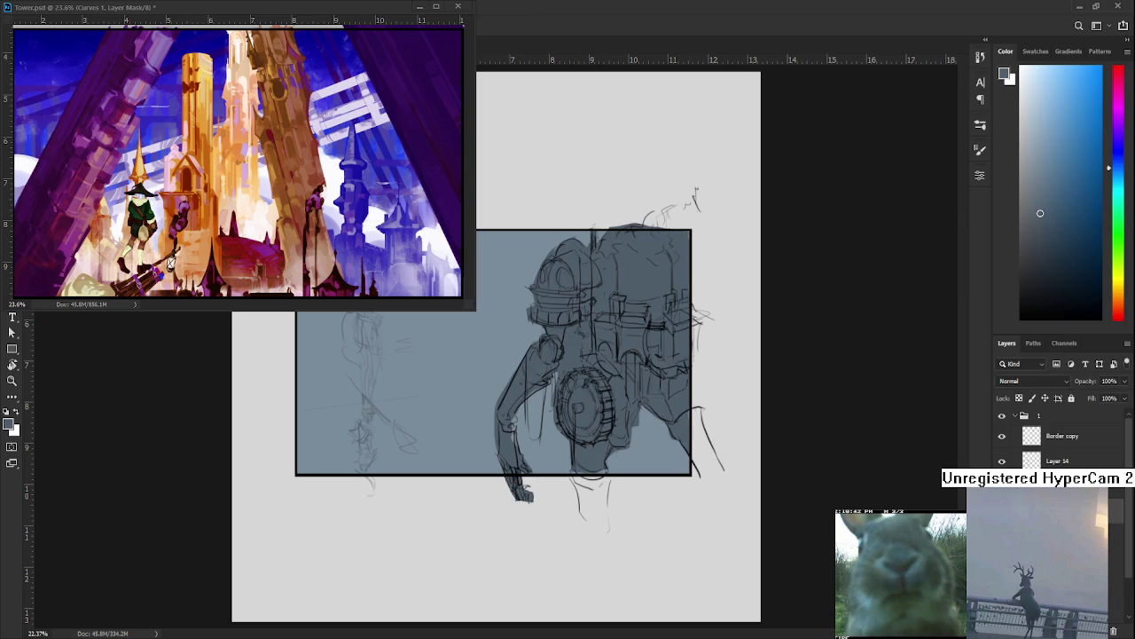
Sketch a small shape at the canvas's bottom-left with the brush
scroll(1060, 440, down, 2)
scroll(1060, 439, up, 1)
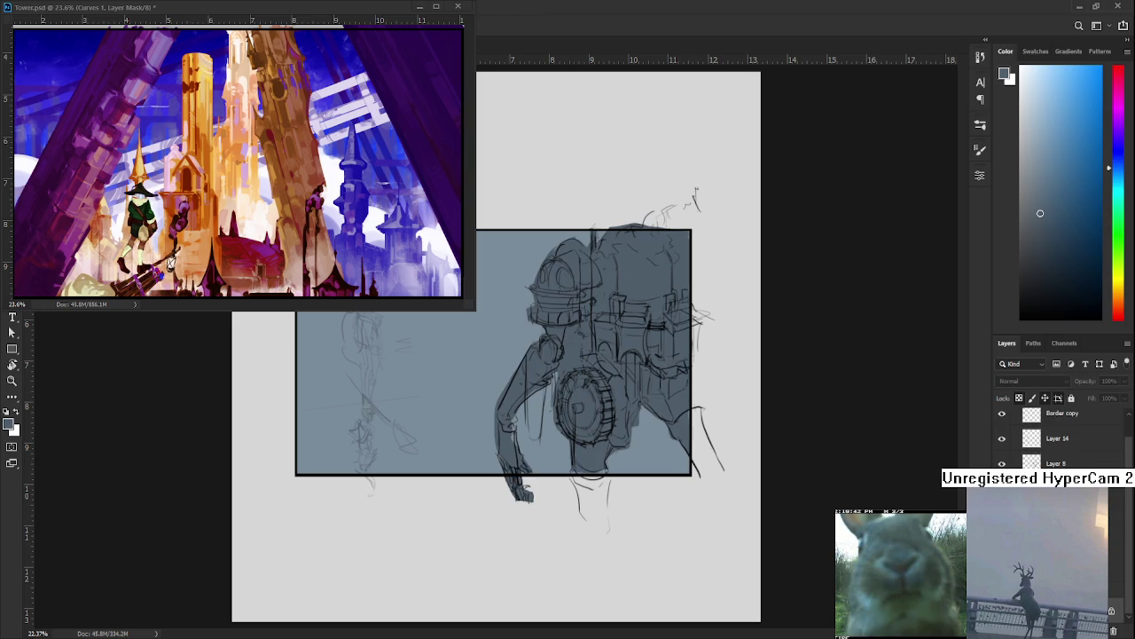
key(b)
mouse_move(295, 531)
mouse_down()
mouse_move(295, 557)
mouse_move(277, 562)
mouse_up()
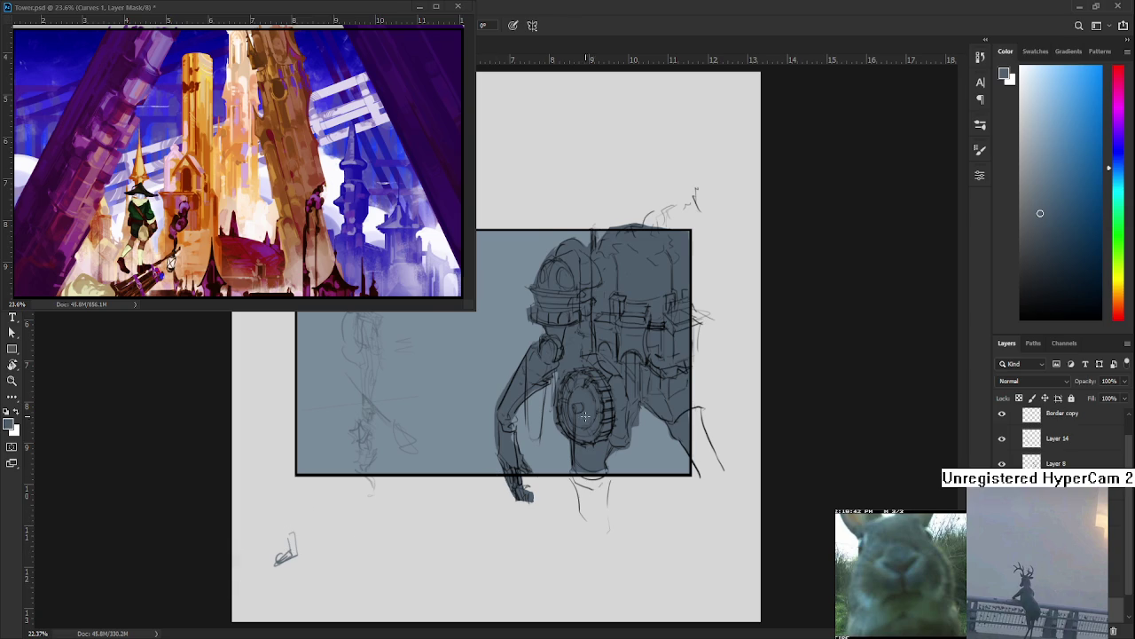
Zoom in on the mech and darken a line along its arm
scroll(575, 423, up, 2)
scroll(575, 423, up, 2)
drag(579, 463, 582, 468)
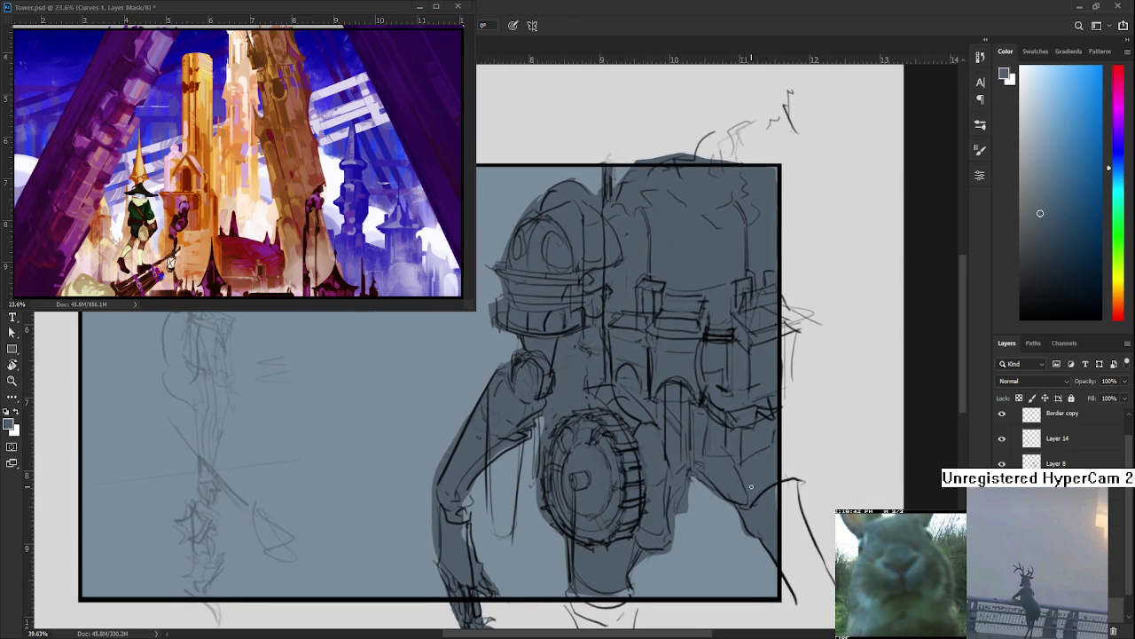
drag(514, 520, 514, 521)
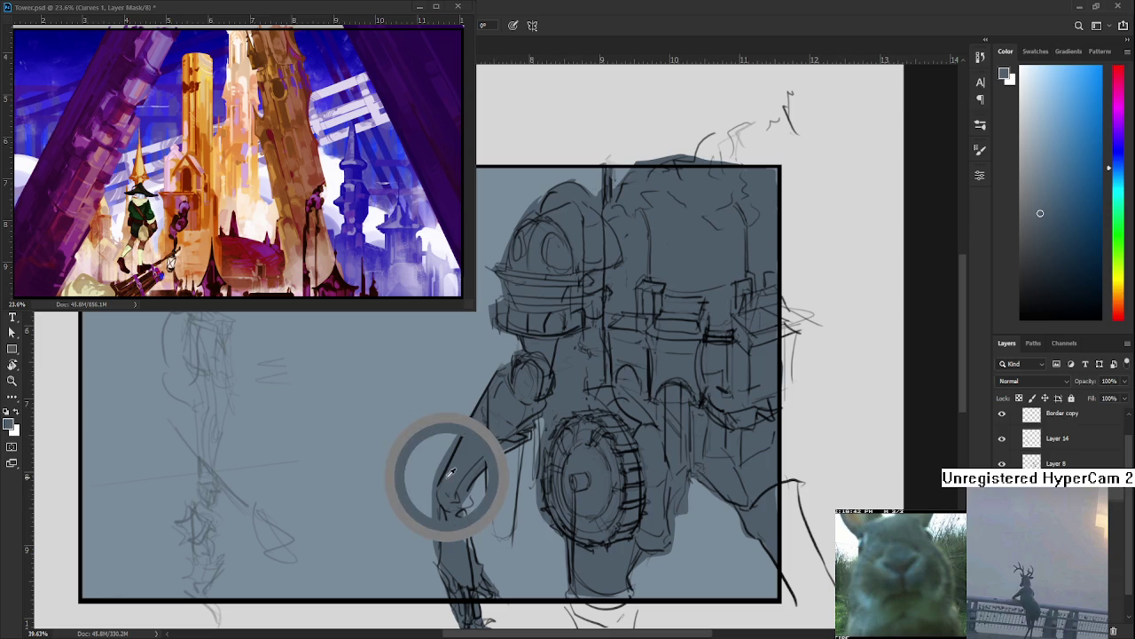
mouse_move(468, 515)
mouse_down()
mouse_move(468, 498)
mouse_move(468, 543)
mouse_up()
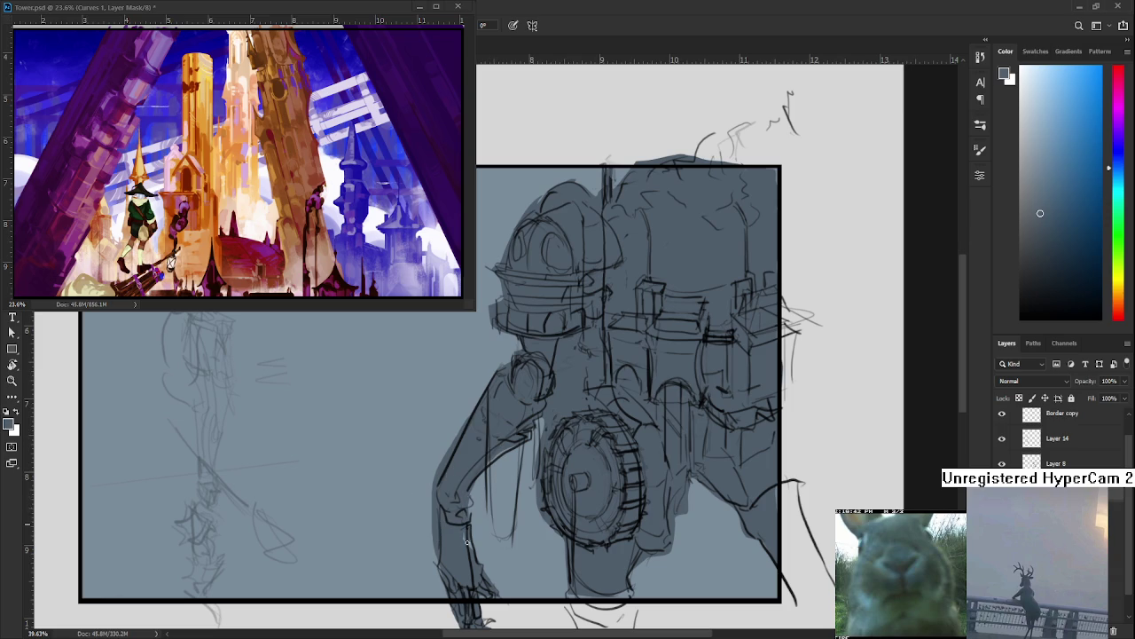
Erase stray lines on the arm's left edge and near the frame's bottom edge
key(e)
mouse_move(460, 422)
mouse_down()
mouse_move(424, 522)
mouse_move(429, 550)
mouse_move(446, 449)
mouse_up()
mouse_move(526, 447)
mouse_down()
mouse_move(489, 487)
mouse_move(439, 609)
mouse_up()
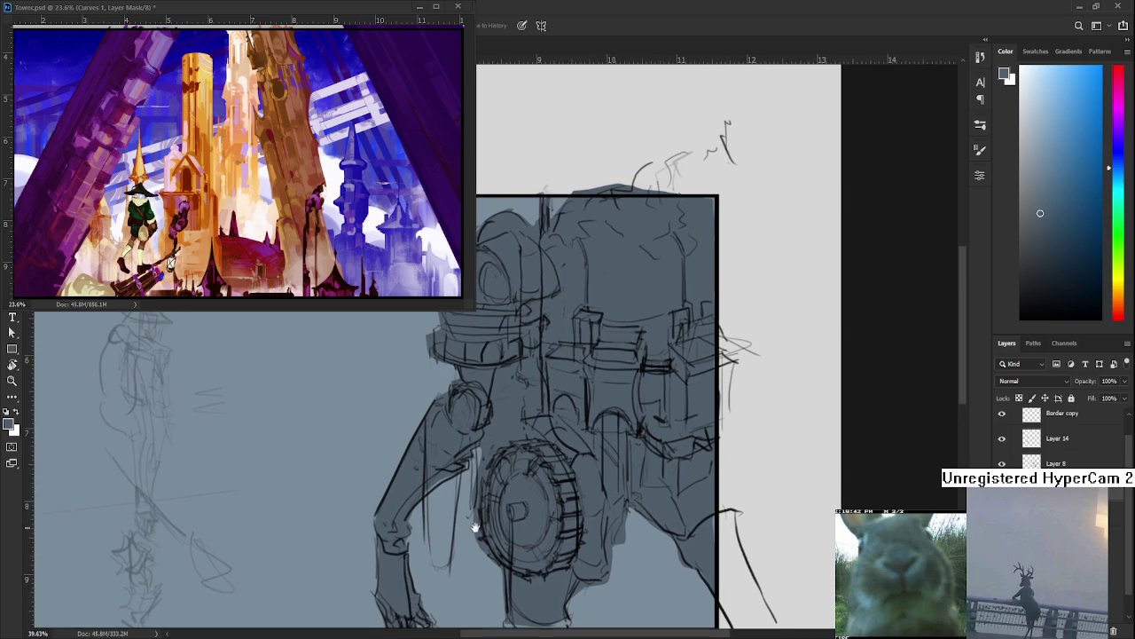
key(e)
drag(468, 486, 436, 452)
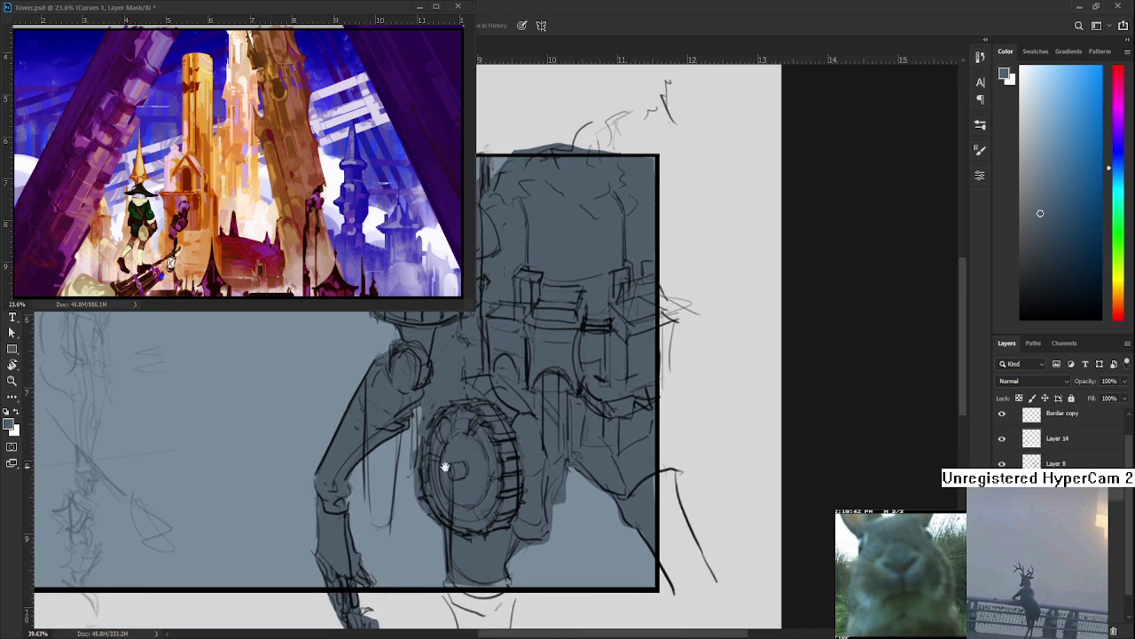
drag(446, 546, 495, 543)
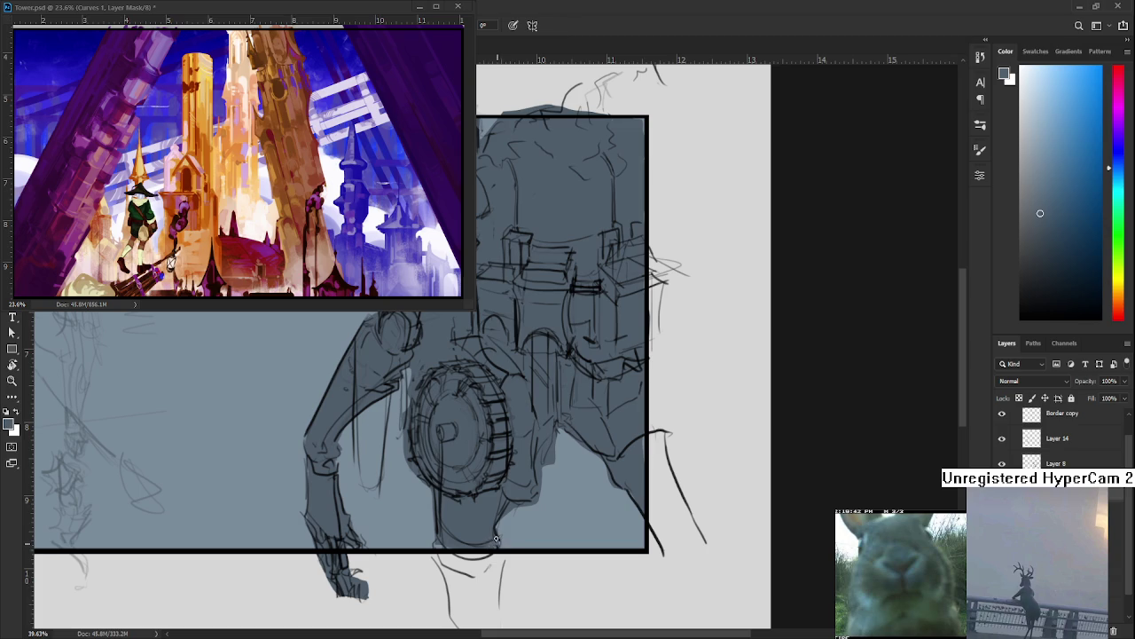
Erase the faint sketch strokes below the mech's wheel
drag(515, 477, 451, 548)
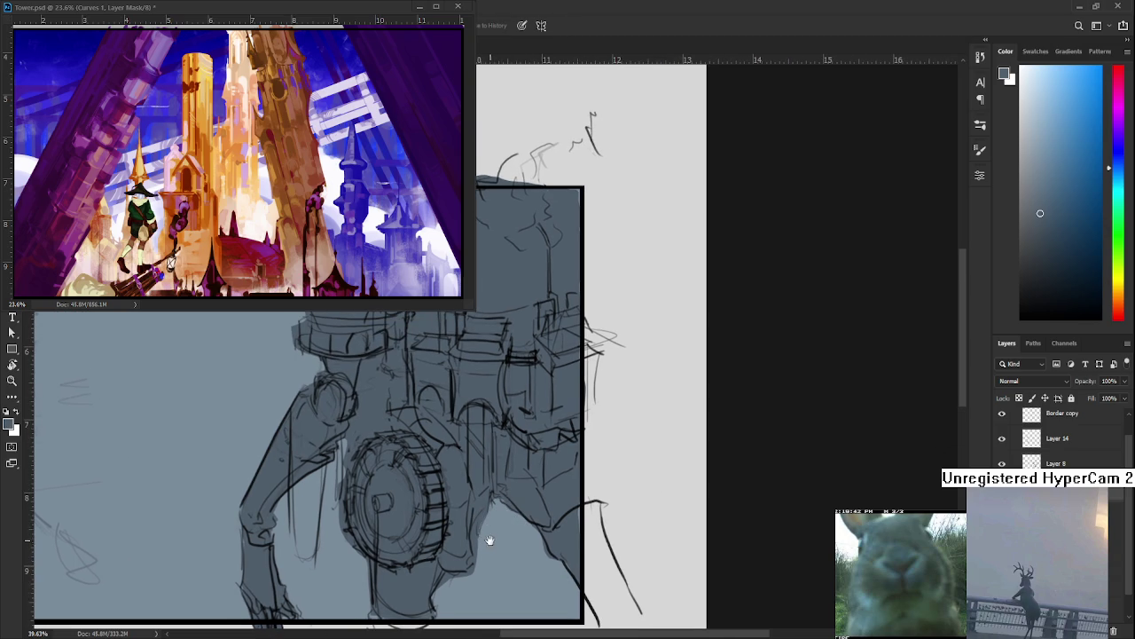
drag(489, 538, 498, 486)
mouse_move(484, 531)
mouse_down()
mouse_move(454, 523)
mouse_move(448, 537)
mouse_up()
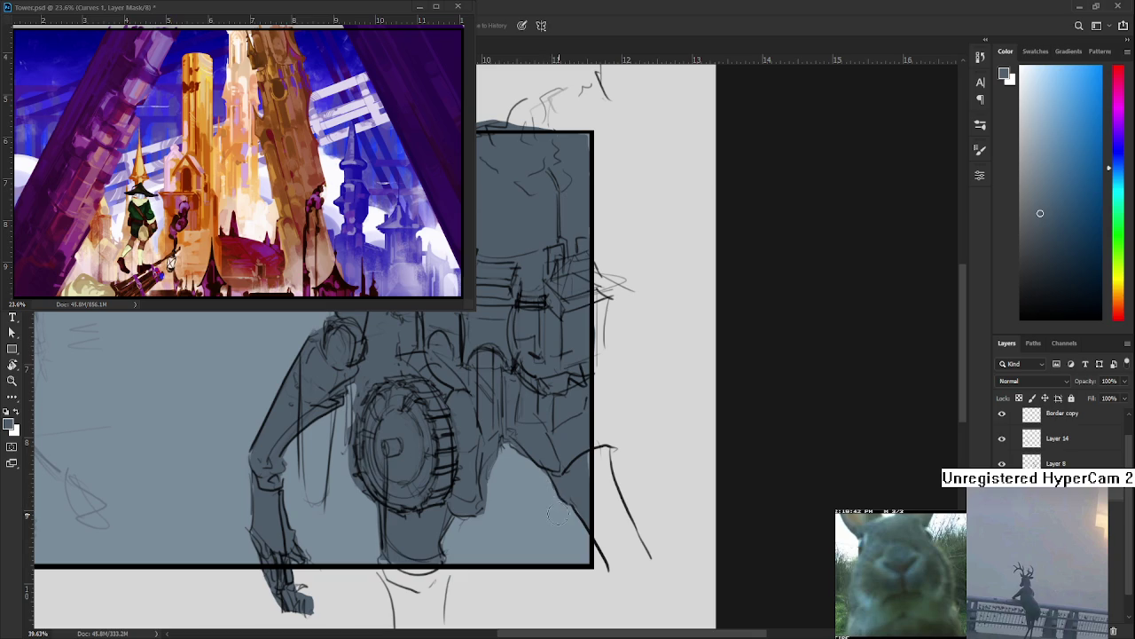
drag(557, 479, 532, 526)
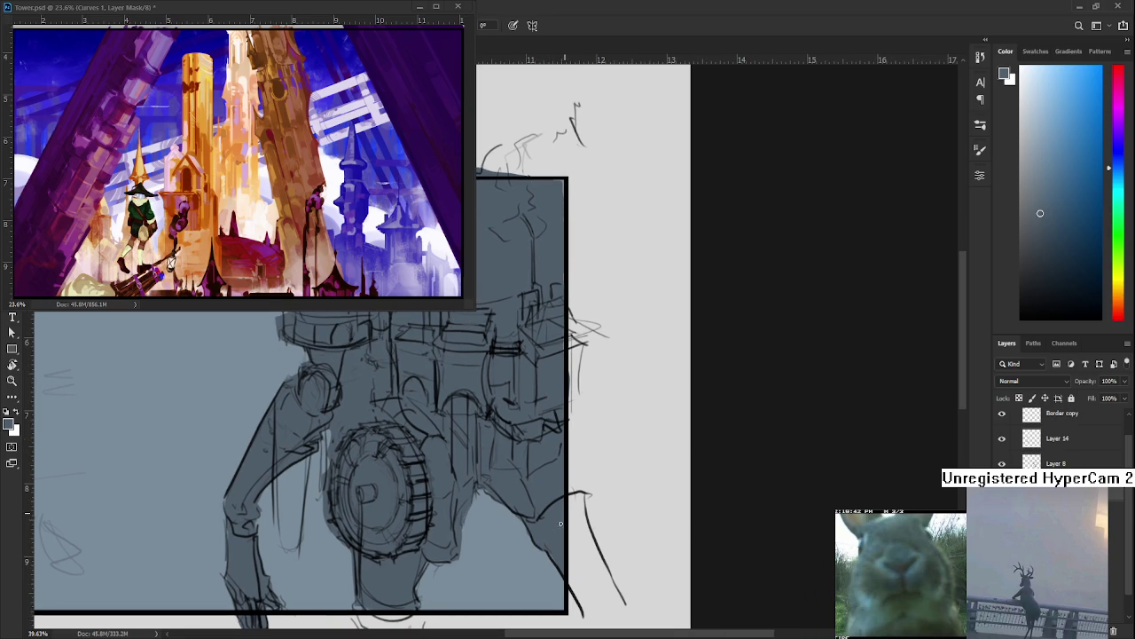
drag(305, 259, 346, 408)
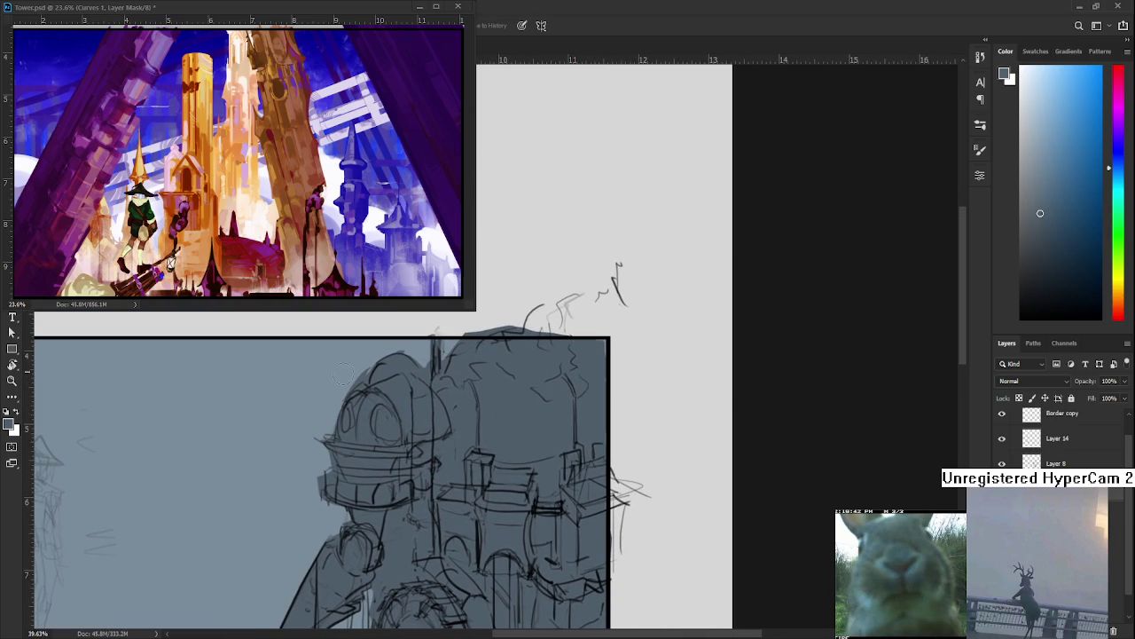
key(e)
key(b)
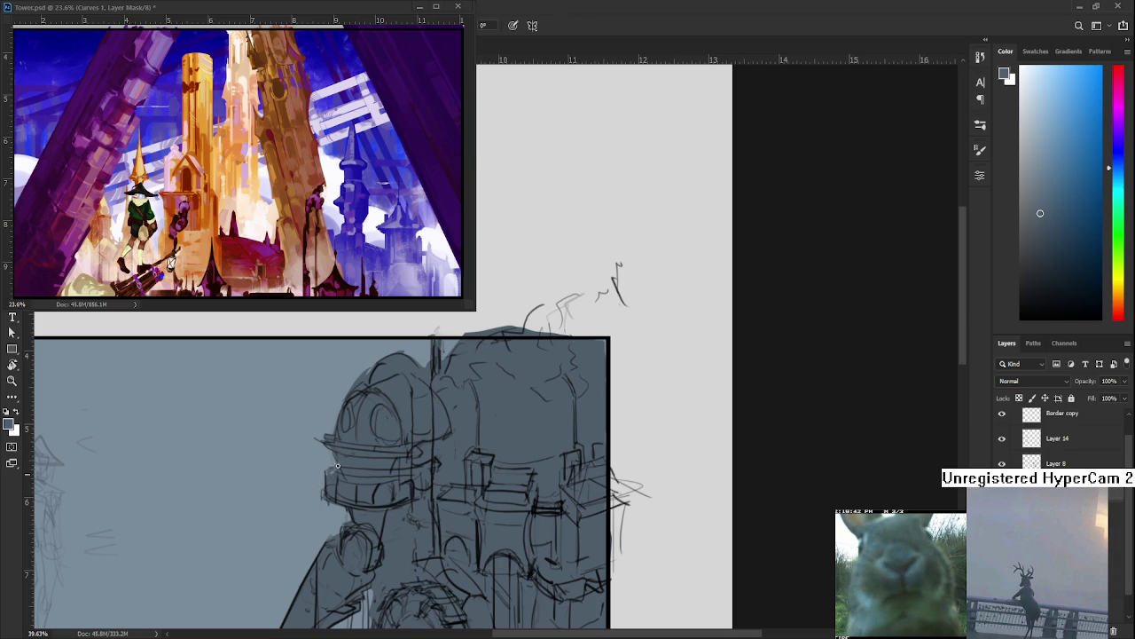
Zoom back out to view the whole framed composition
scroll(345, 443, up, 1)
key(e)
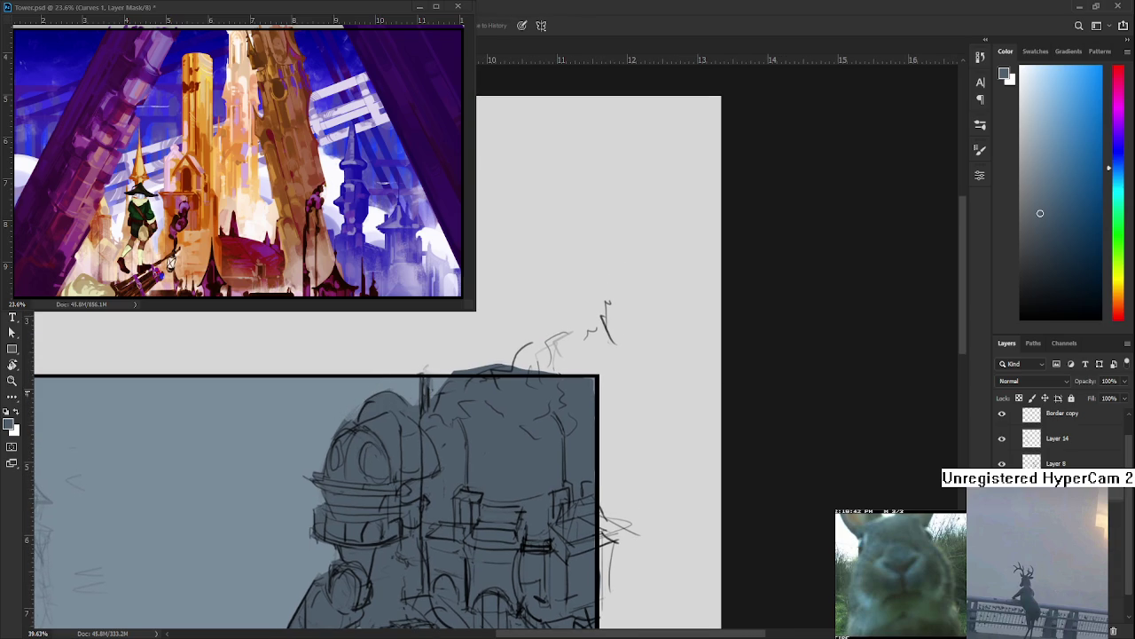
scroll(430, 392, down, 5)
drag(359, 510, 425, 438)
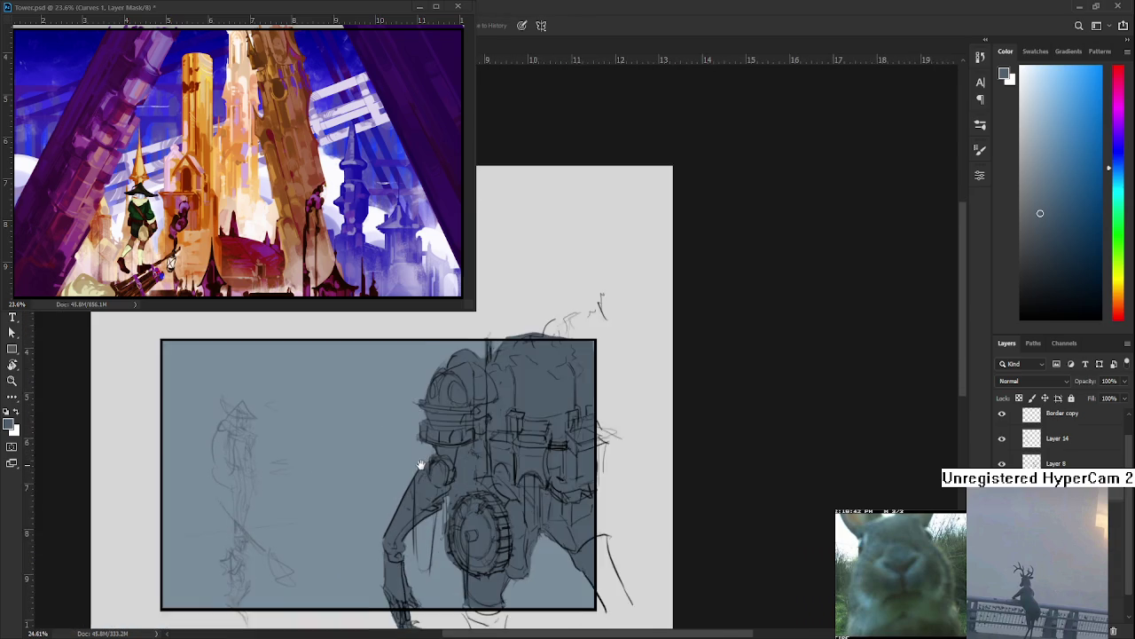
scroll(425, 438, up, 2)
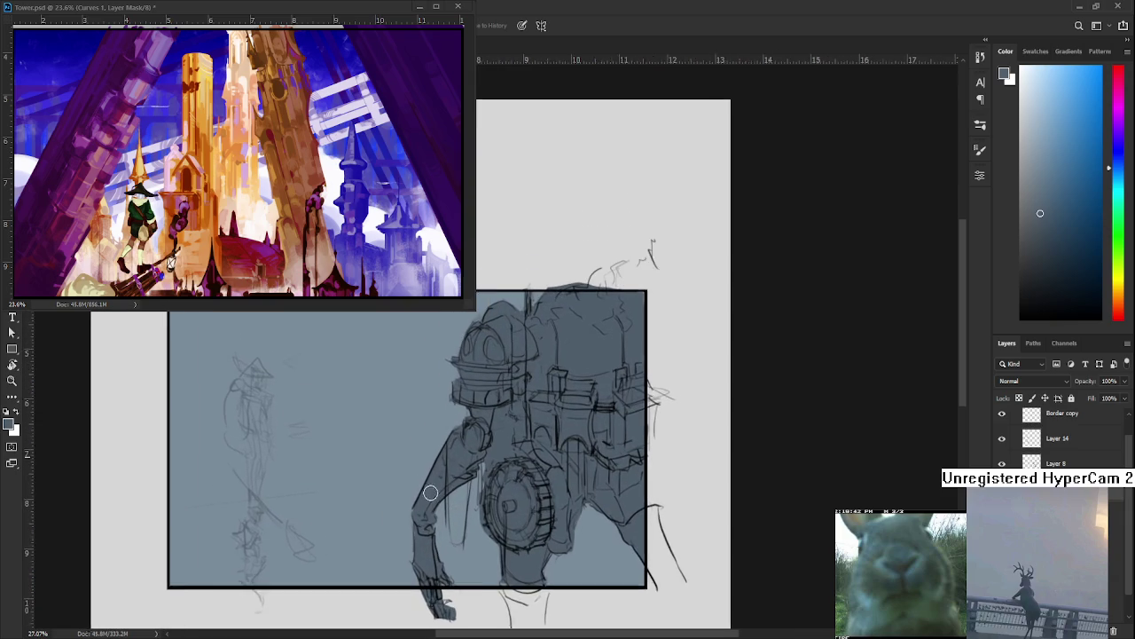
scroll(430, 493, down, 1)
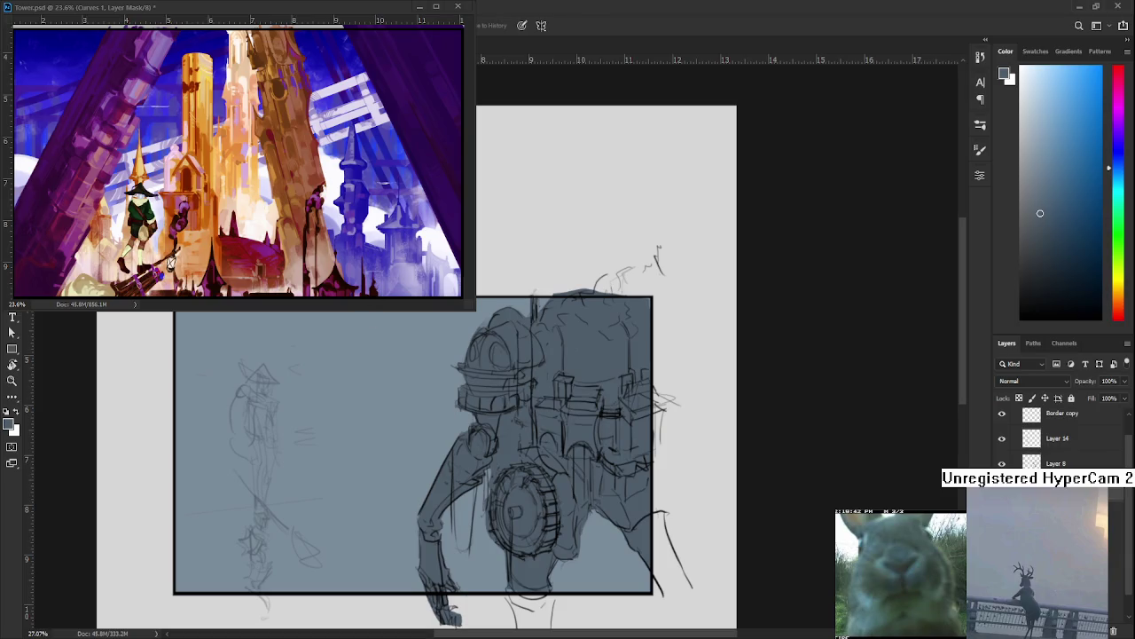
Close the mech sketch document with Ctrl+W after briefly checking the Home screen
click(270, 12)
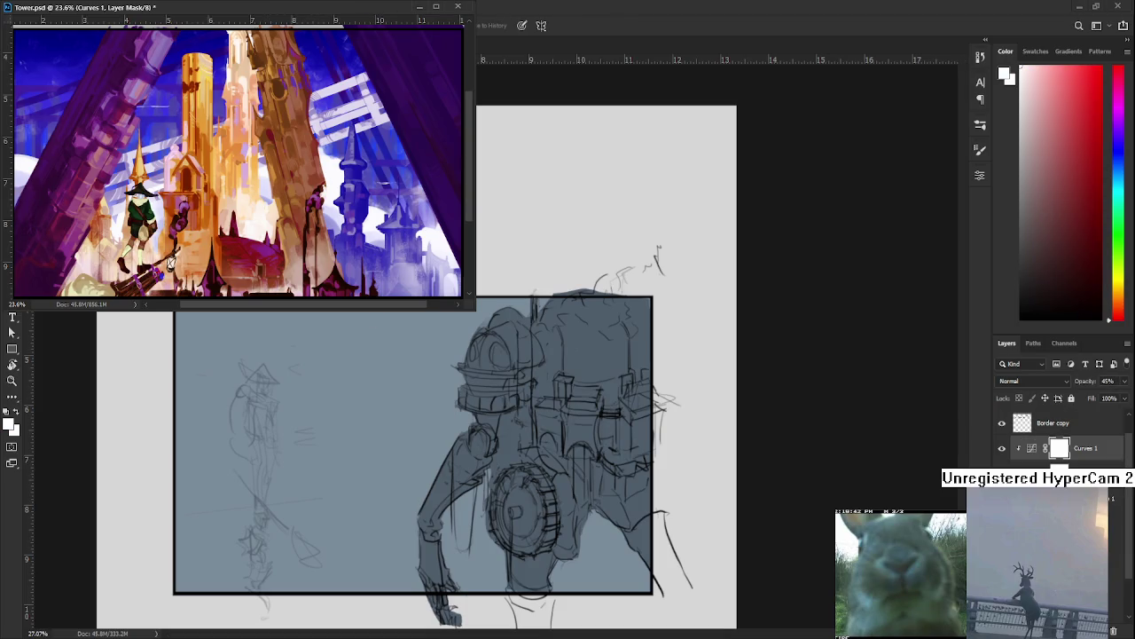
key(ctrl+w)
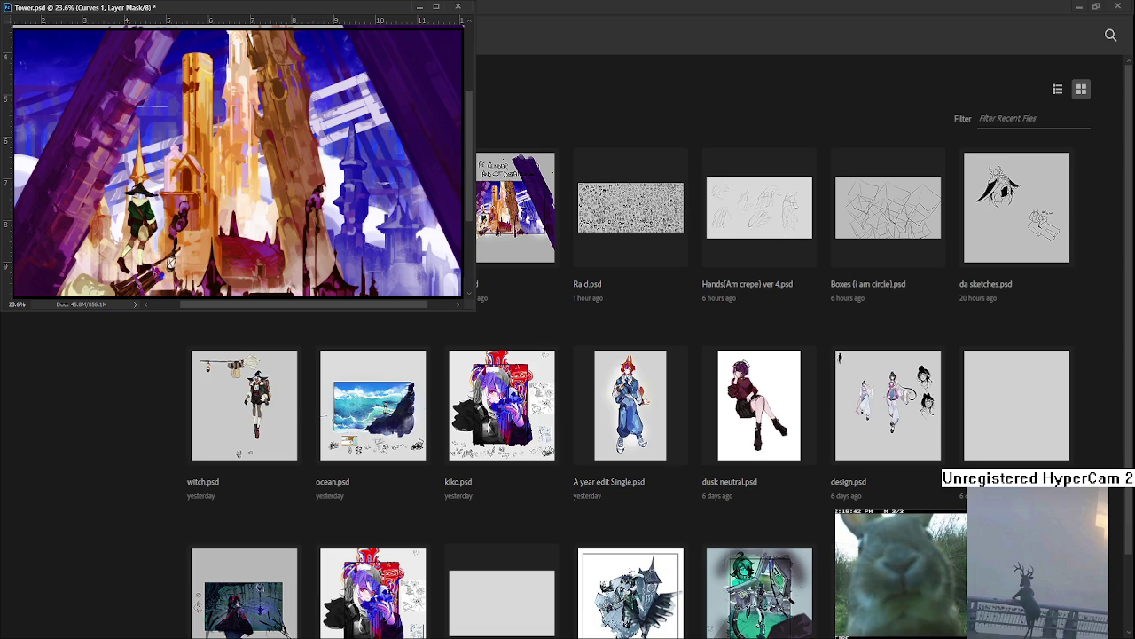
key(Escape)
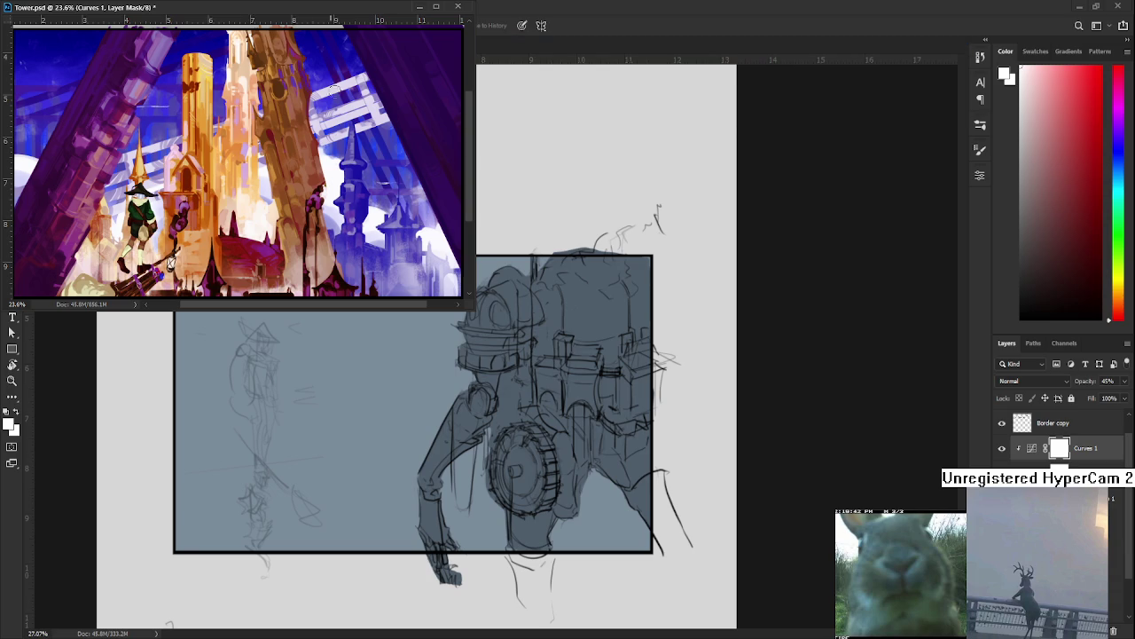
alt+click(633, 487)
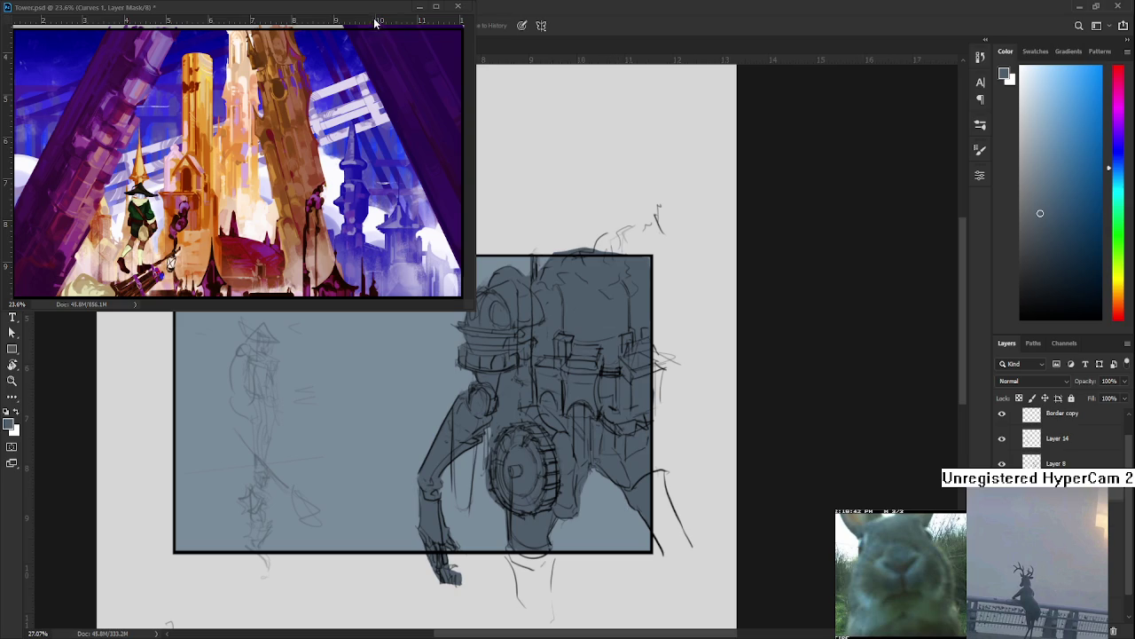
click(330, 12)
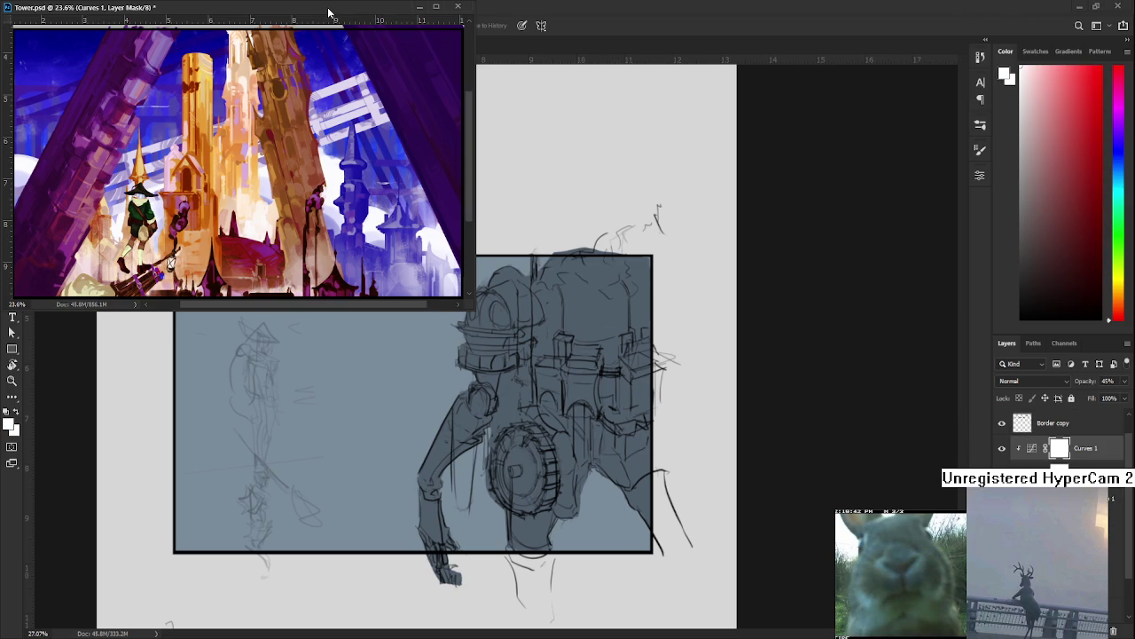
key(ctrl+w)
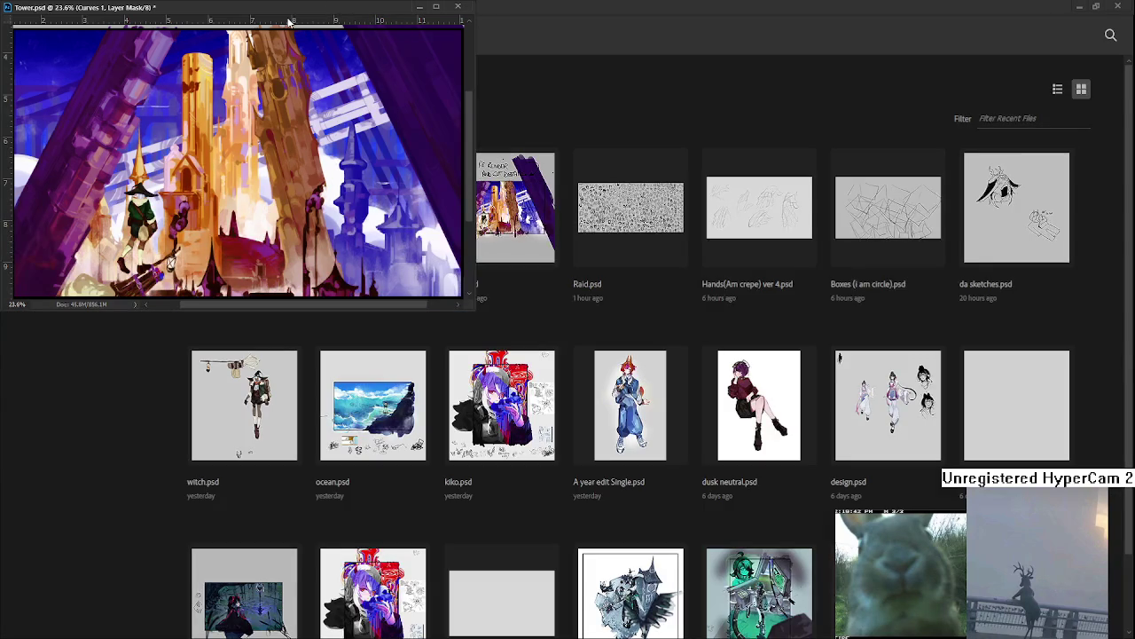
Open Raid.psd, navigate to the bun-haired head, and set a black brush
click(628, 220)
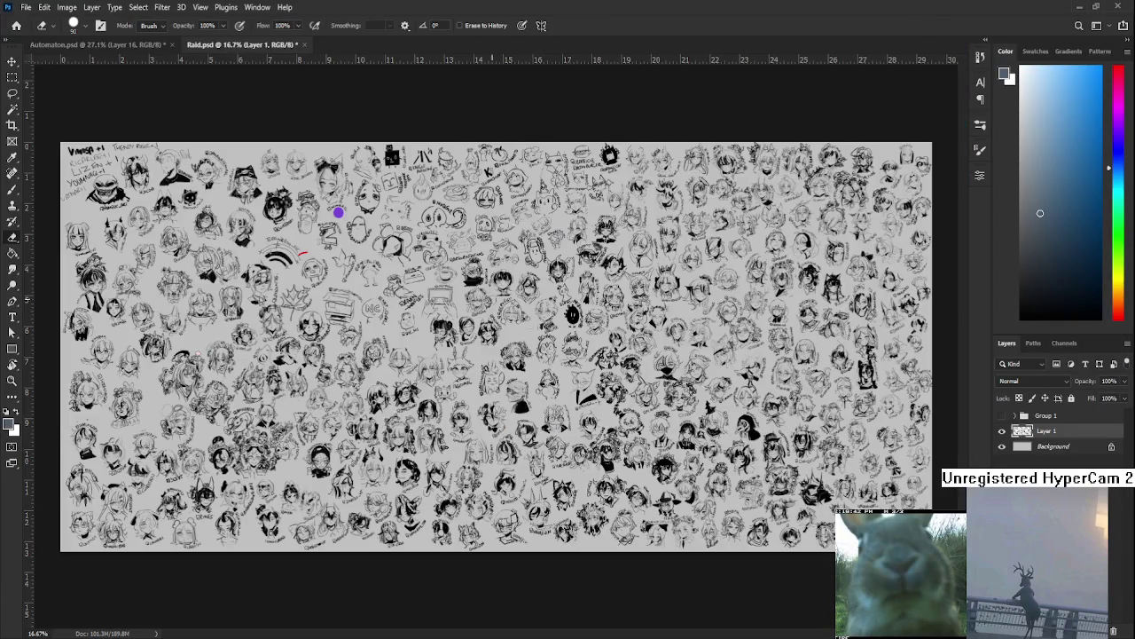
scroll(550, 306, up, 2)
scroll(549, 306, up, 2)
key(b)
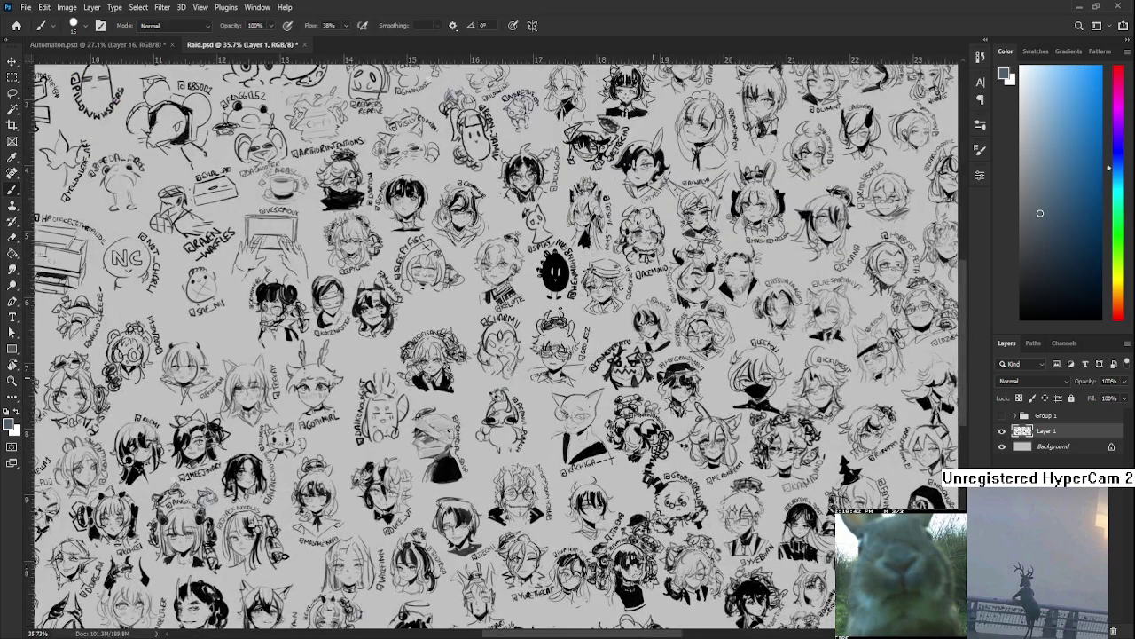
scroll(568, 355, right, 5)
scroll(531, 383, right, 5)
scroll(530, 383, up, 2)
scroll(536, 373, up, 2)
scroll(550, 350, up, 2)
scroll(566, 324, up, 1)
scroll(568, 325, down, 2)
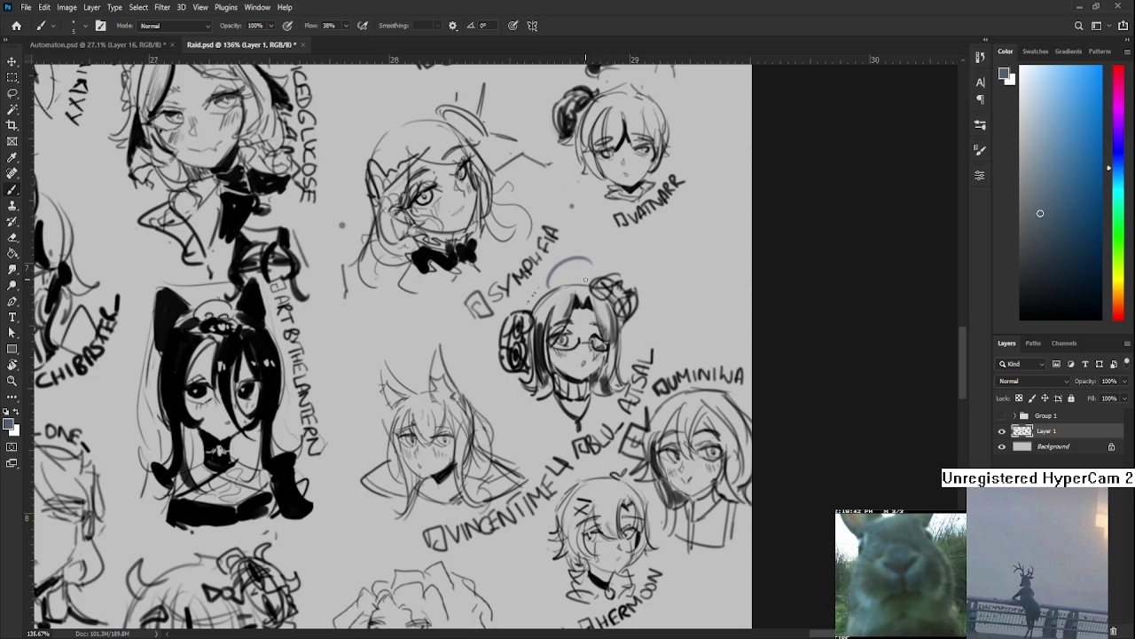
key(d)
Draw an arc above the bun-haired girl's head, toggling undo and redo to compare
drag(555, 264, 602, 269)
key(ctrl+z)
key(ctrl+shift+z)
key(ctrl+z)
key(ctrl+shift+z)
key(ctrl+z)
key(ctrl+shift+z)
key(ctrl+z)
key(ctrl+shift+z)
key(ctrl+z)
key(ctrl+shift+z)
key(ctrl+z)
key(ctrl+shift+z)
key(ctrl+z)
key(ctrl+shift+z)
key(ctrl+z)
key(ctrl+shift+z)
key(ctrl+z)
key(ctrl+shift+z)
key(ctrl+z)
key(ctrl+shift+z)
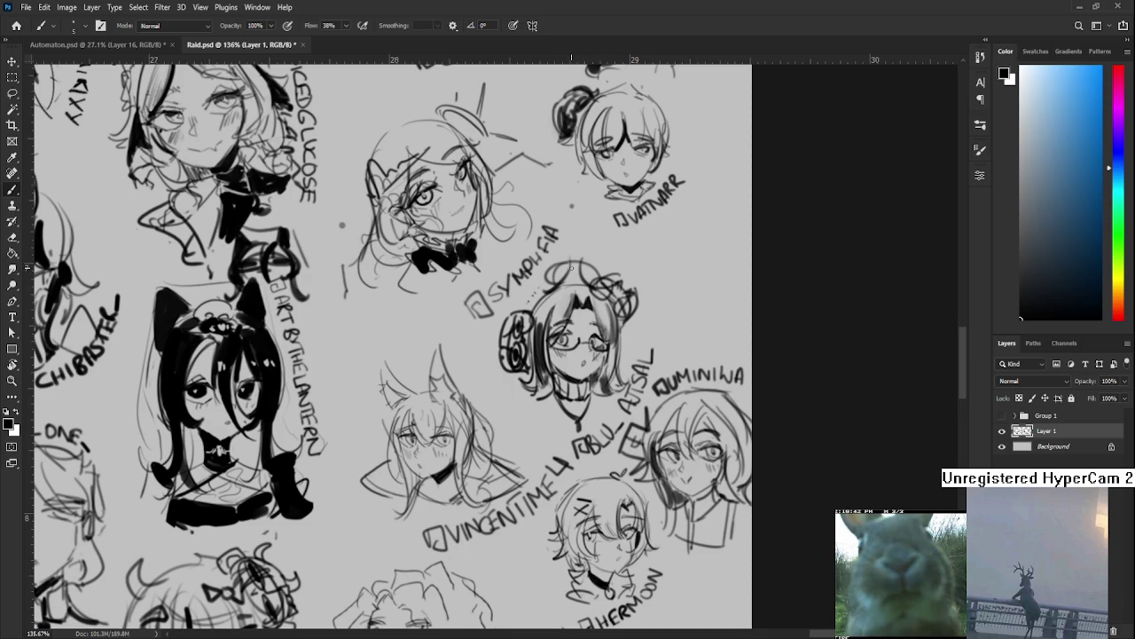
Add curved strokes beside the head and on the glasses girl's bun
drag(548, 281, 564, 268)
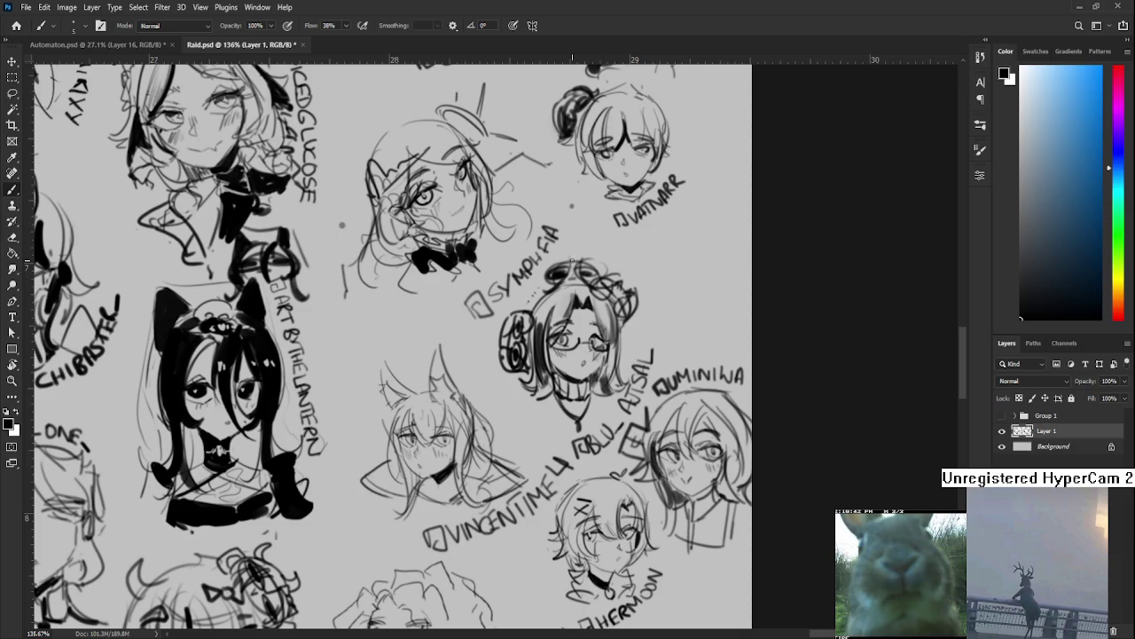
mouse_move(543, 265)
mouse_down()
mouse_move(557, 287)
mouse_move(581, 257)
mouse_up()
scroll(460, 487, down, 2)
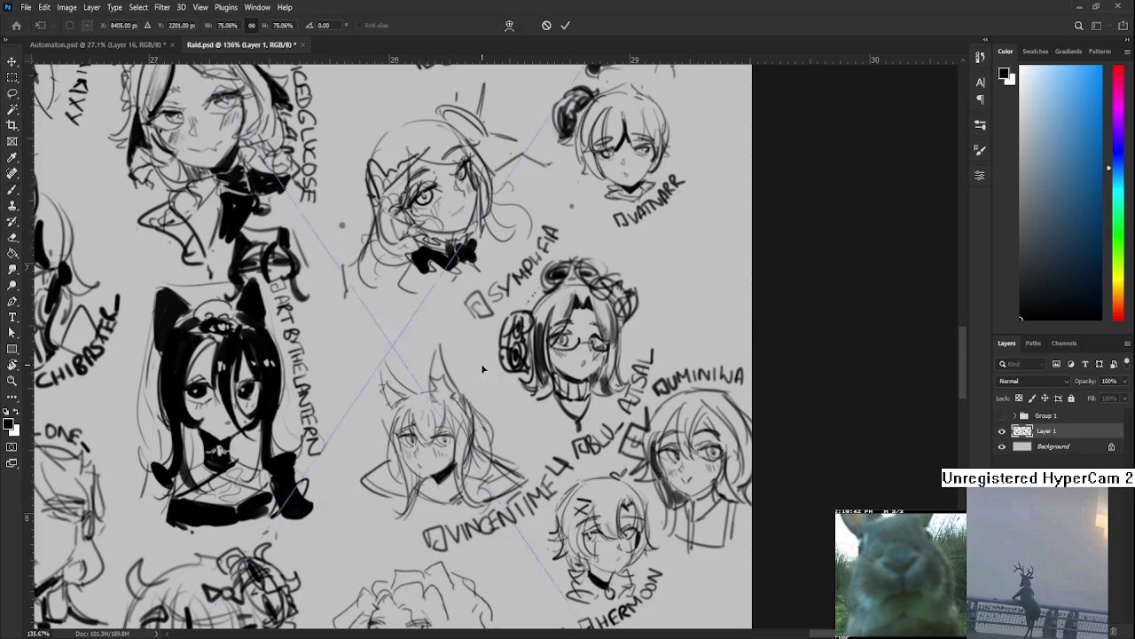
Paste the fox-eared girl portrait, centre it on the sheet and scale it to 46.89%
key(ctrl+v)
scroll(482, 367, down, 4)
drag(484, 386, 634, 464)
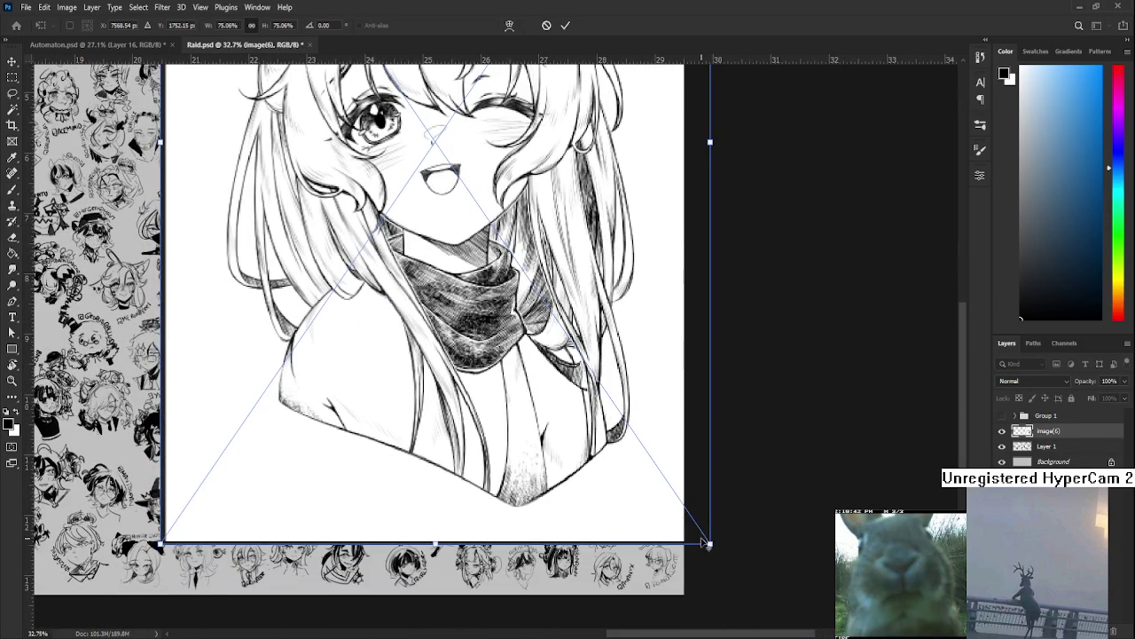
drag(710, 542, 607, 392)
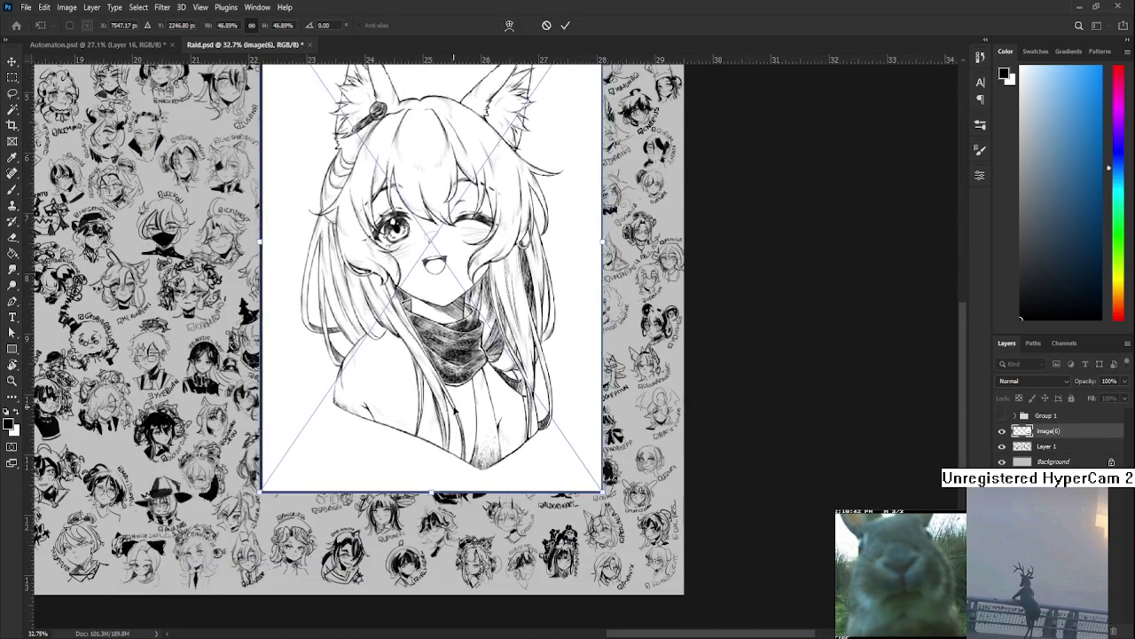
key(Return)
Zoom and pan over the portrait to inspect her face, scarf and full bust
scroll(422, 384, up, 6)
scroll(422, 384, up, 2)
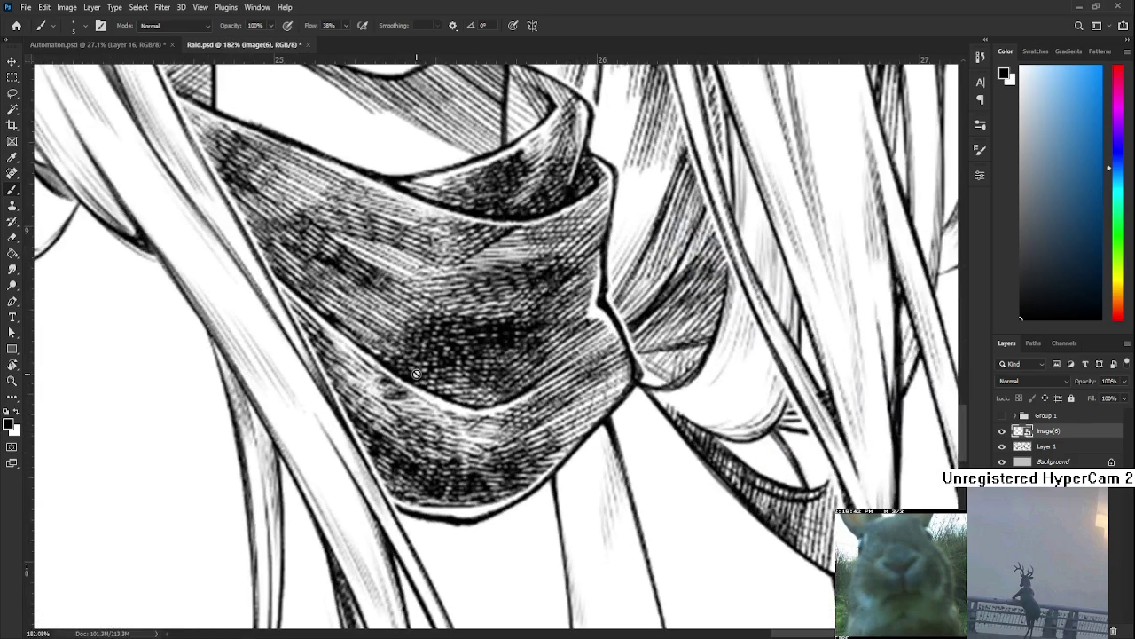
scroll(430, 386, down, 2)
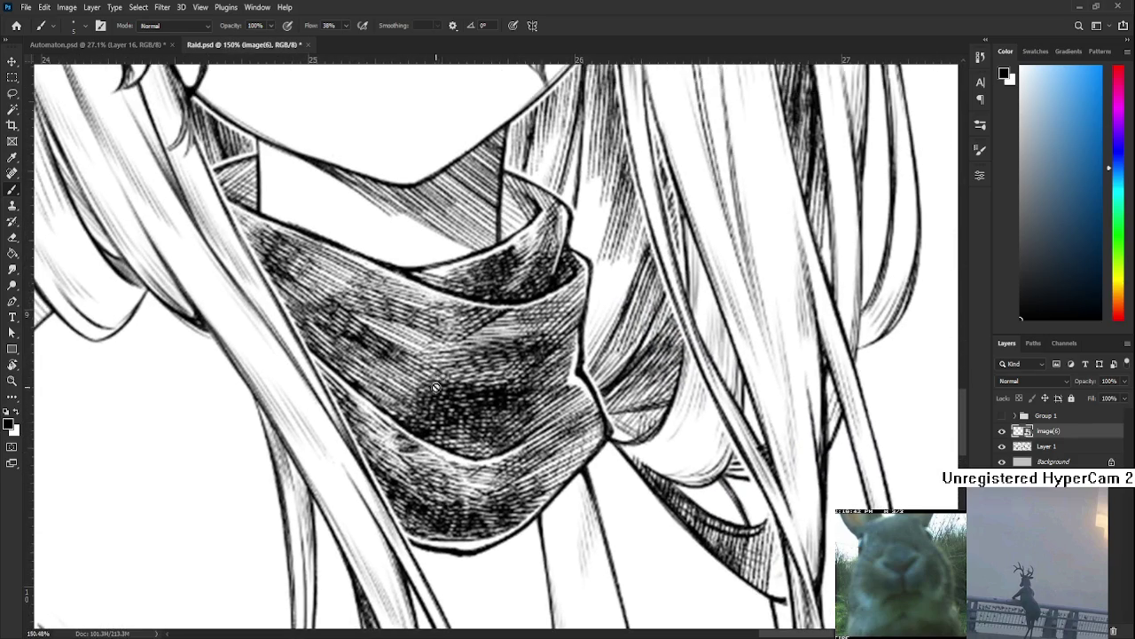
scroll(436, 387, down, 2)
scroll(448, 403, down, 1)
scroll(461, 421, down, 1)
scroll(485, 453, down, 1)
drag(485, 452, 498, 454)
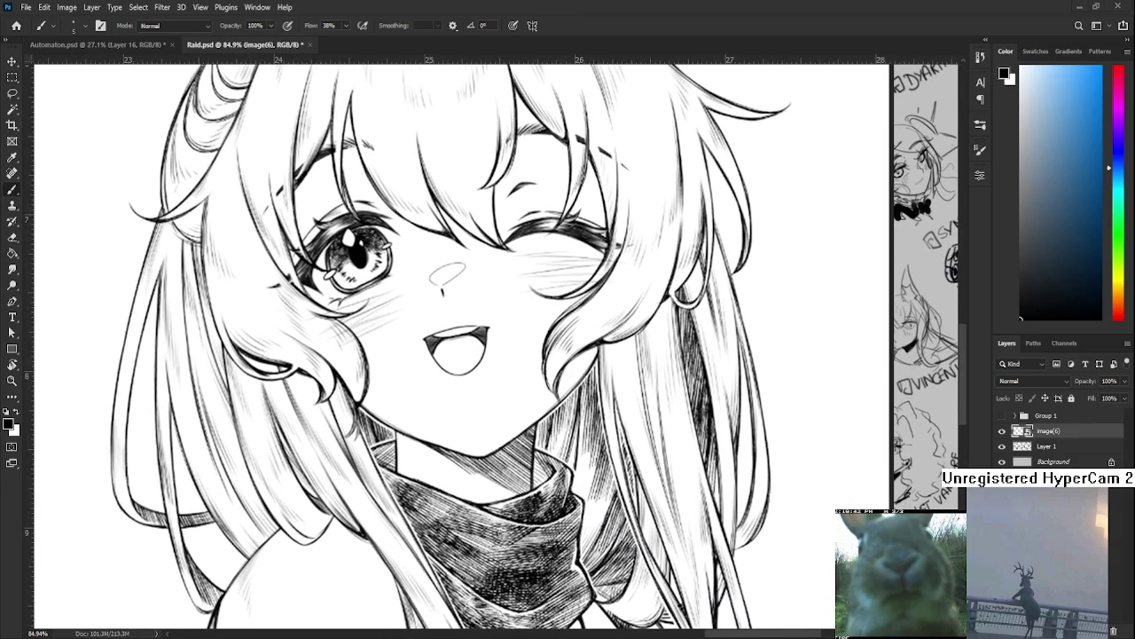
scroll(493, 302, up, 2)
scroll(425, 330, up, 3)
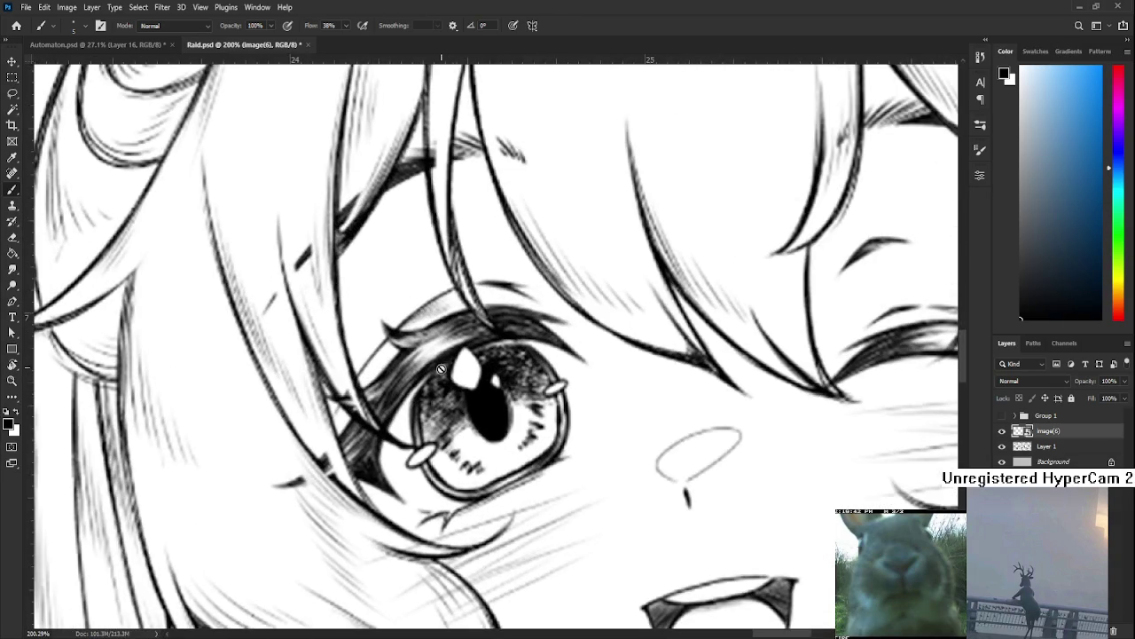
scroll(461, 432, down, 3)
scroll(496, 399, down, 2)
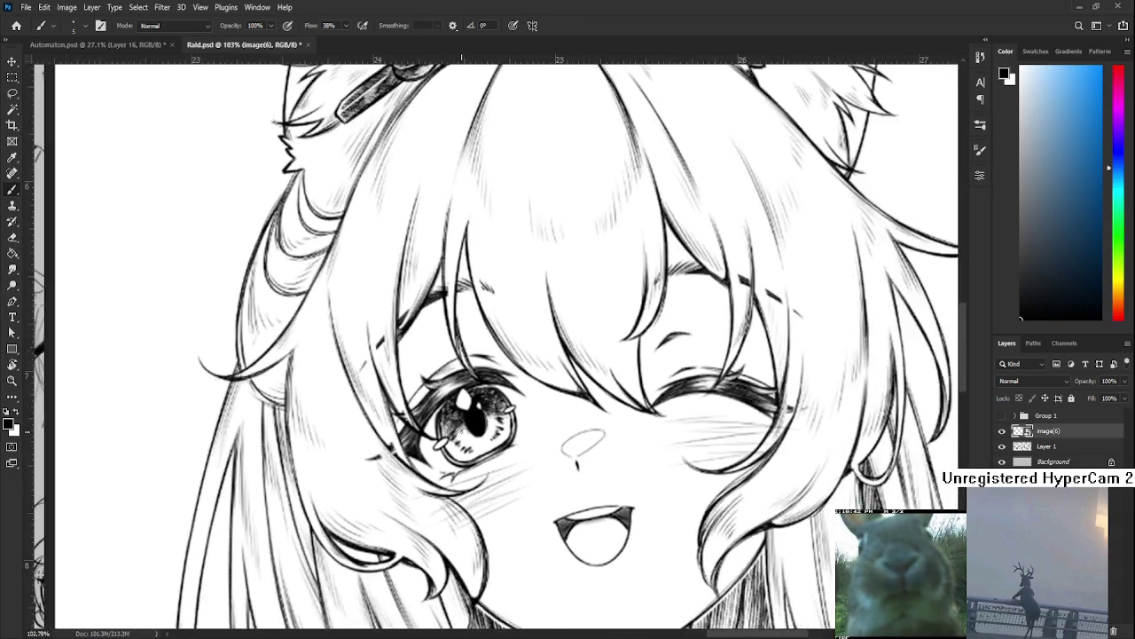
scroll(534, 370, down, 2)
scroll(532, 373, down, 1)
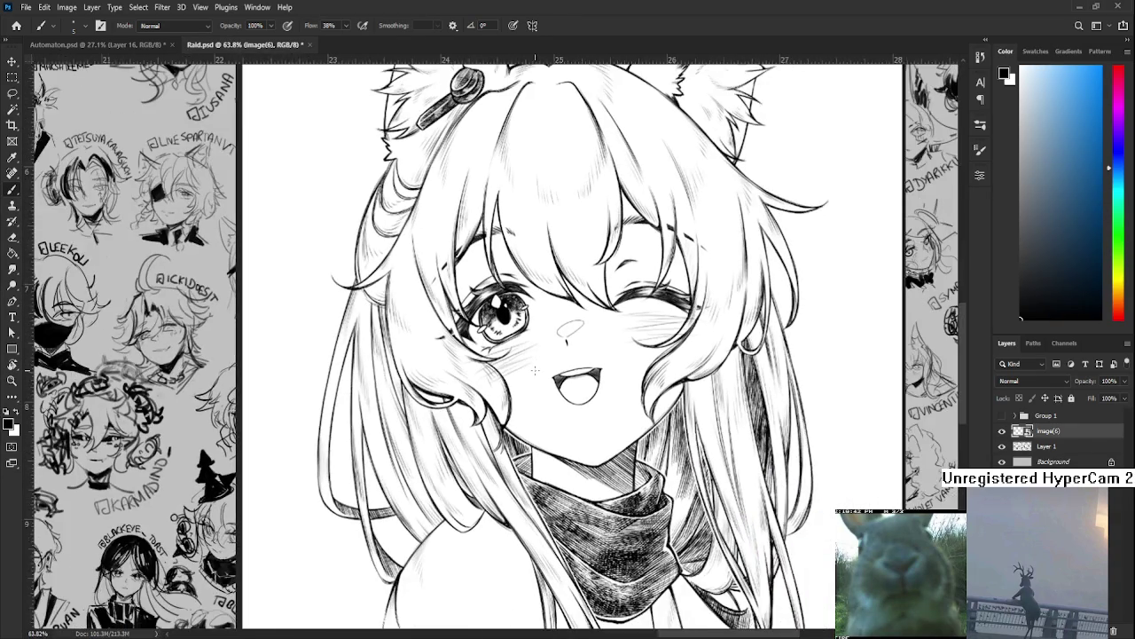
scroll(528, 373, down, 1)
scroll(514, 373, down, 1)
scroll(443, 293, up, 2)
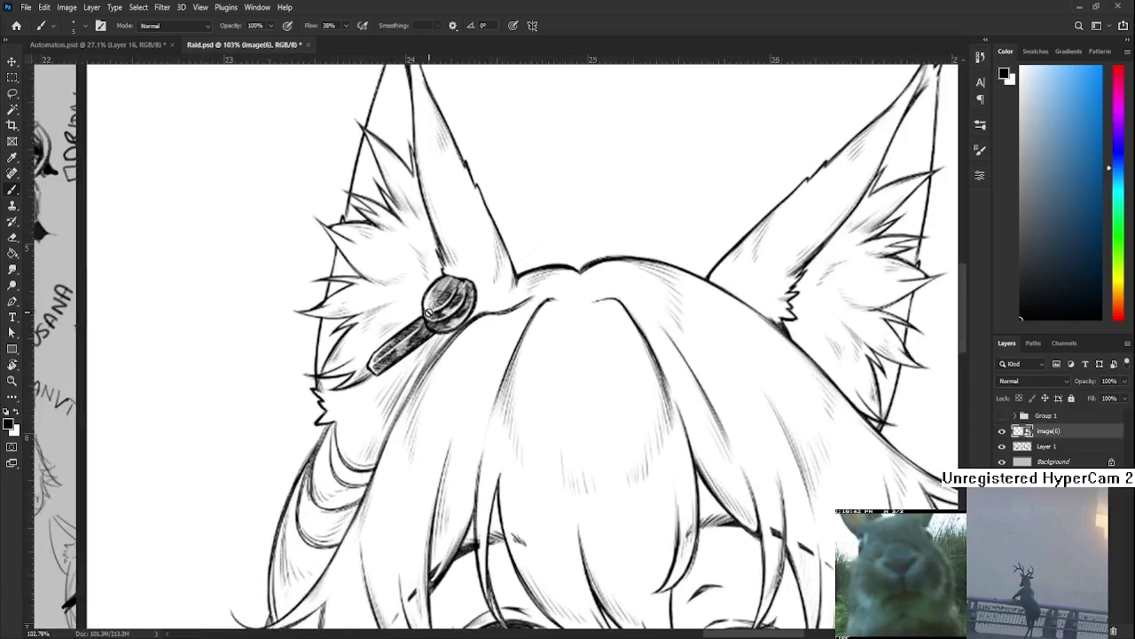
scroll(428, 322, up, 1)
scroll(429, 322, down, 2)
scroll(444, 355, down, 1)
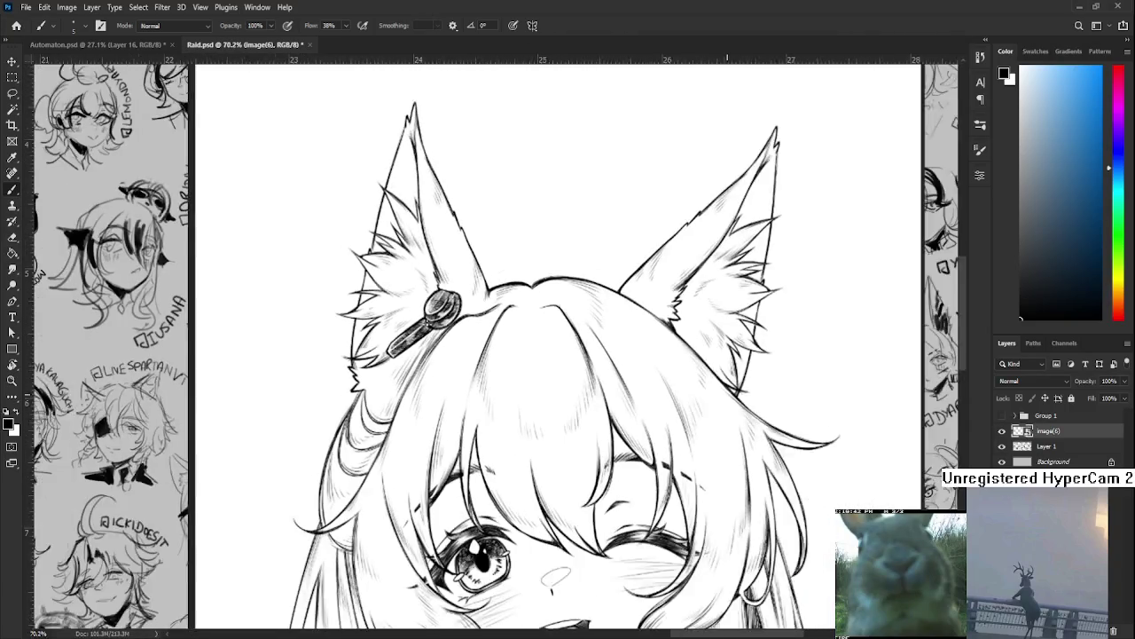
scroll(497, 426, down, 1)
scroll(528, 355, down, 3)
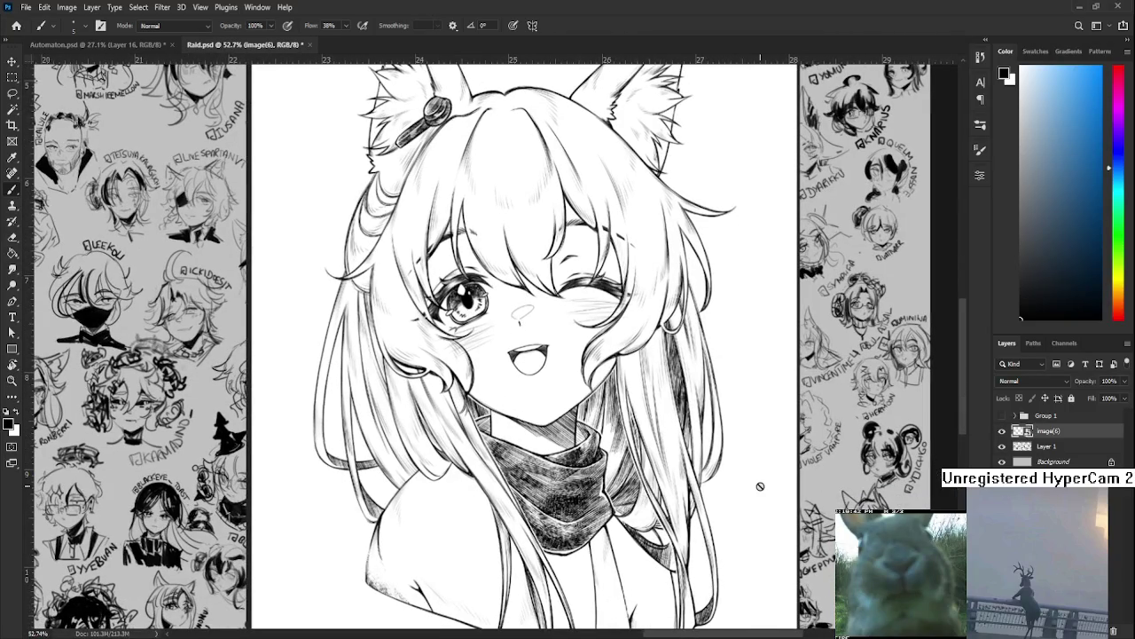
scroll(559, 302, up, 1)
scroll(579, 333, down, 1)
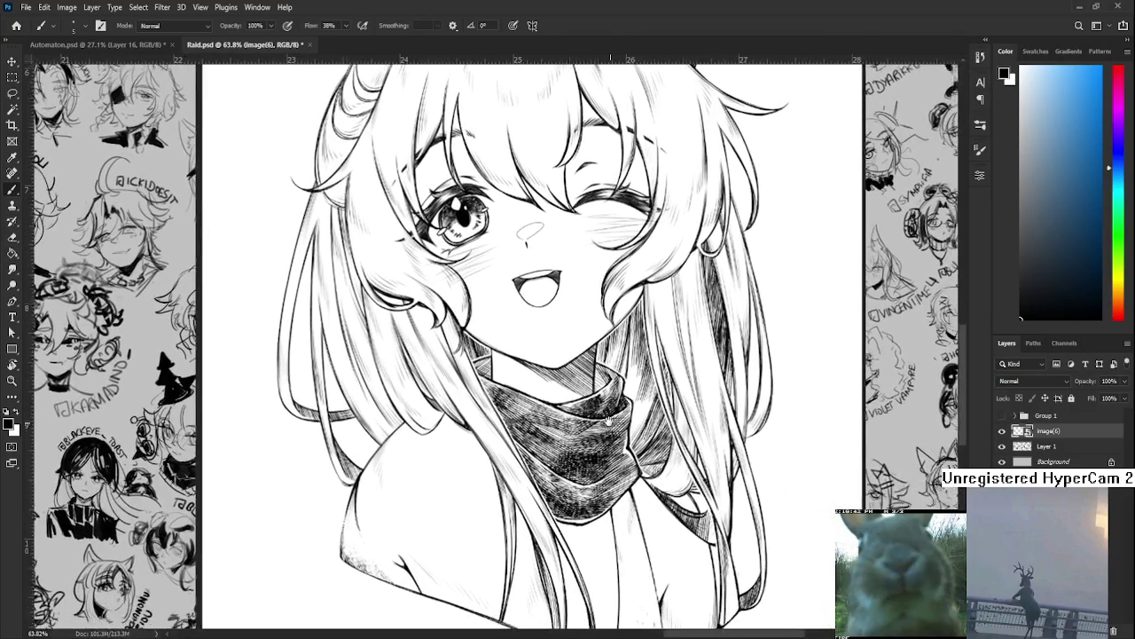
scroll(578, 333, down, 1)
mouse_move(579, 332)
mouse_down()
mouse_move(547, 220)
mouse_move(562, 382)
mouse_up()
scroll(562, 382, down, 2)
drag(562, 490, 557, 410)
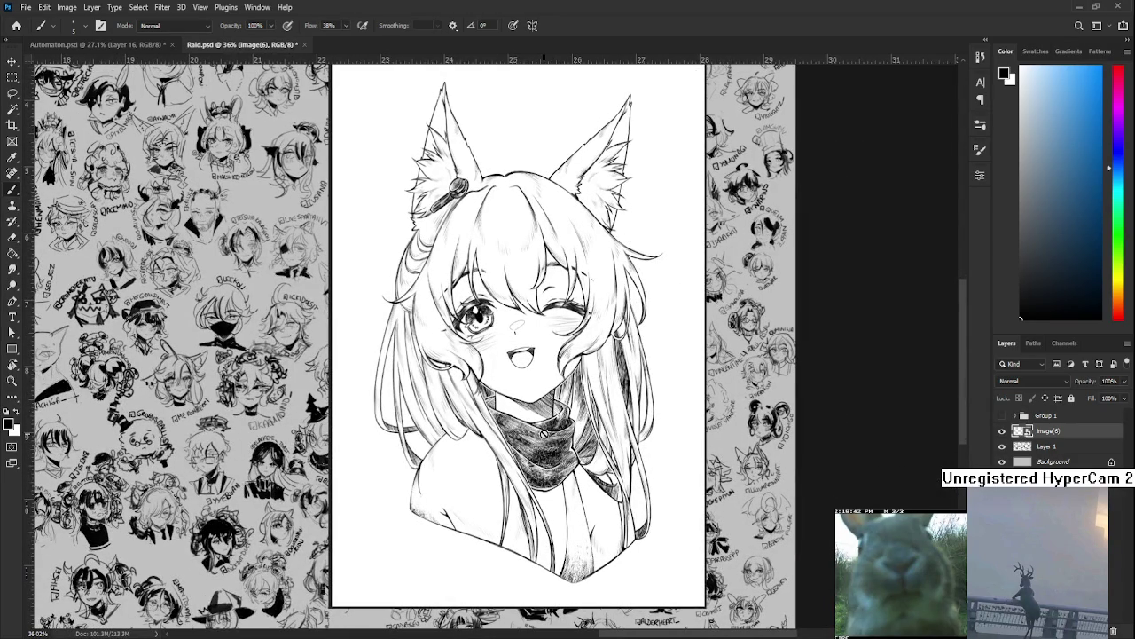
Dab a small mole on the winking girl's cheek with the brush
scroll(427, 390, up, 1)
scroll(427, 390, up, 1)
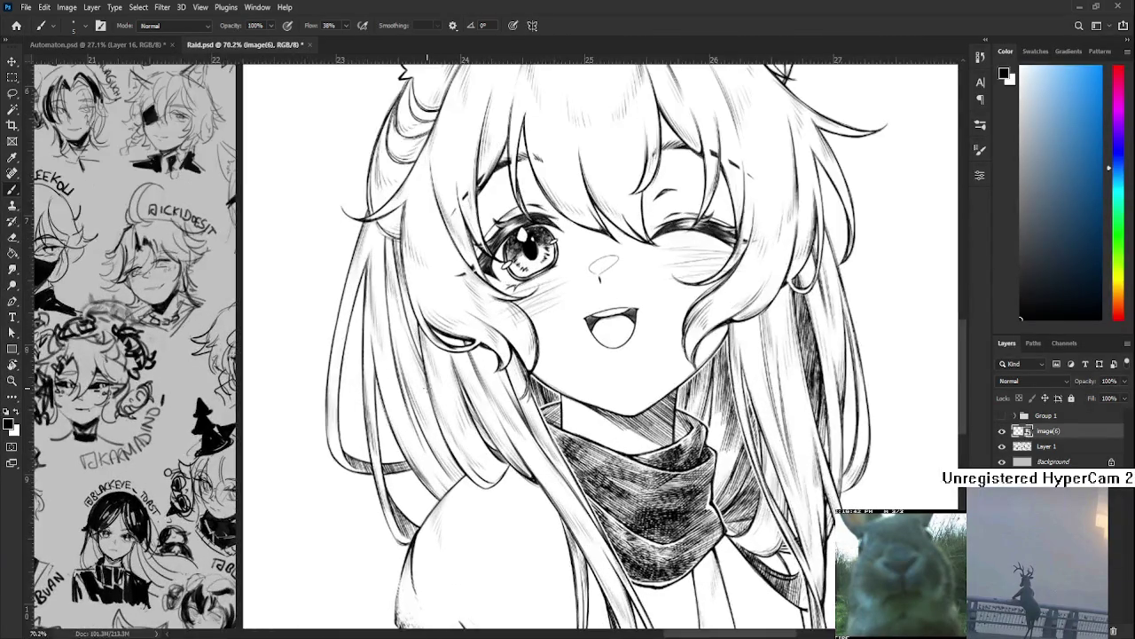
scroll(426, 389, up, 1)
scroll(427, 389, down, 1)
scroll(427, 389, down, 1)
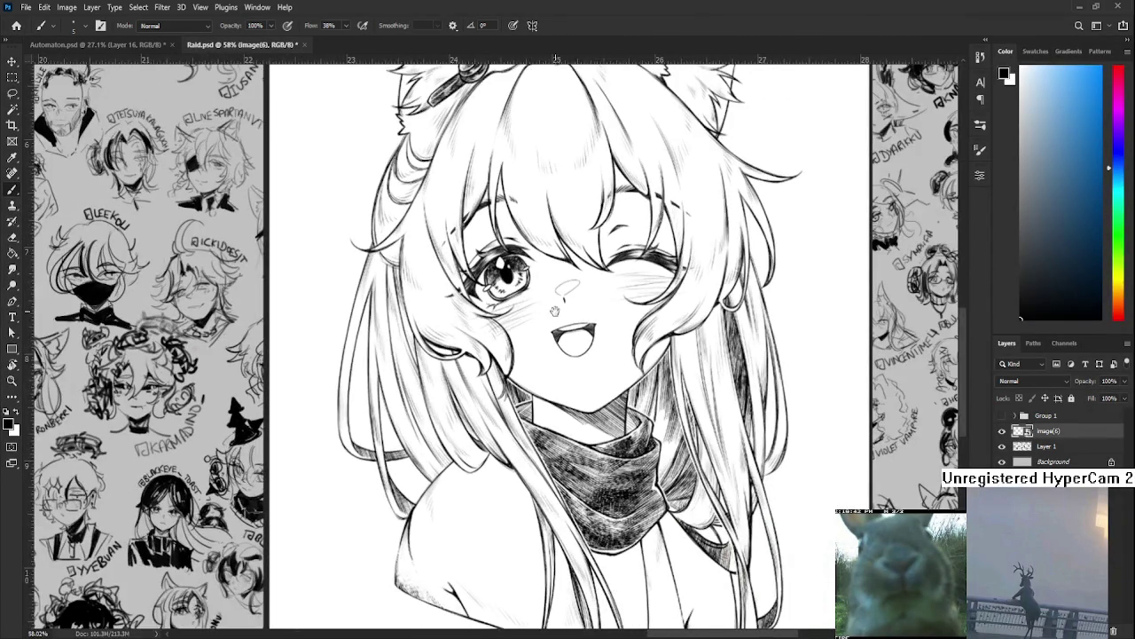
scroll(554, 310, up, 1)
scroll(467, 364, down, 1)
click(468, 363)
scroll(468, 359, up, 1)
scroll(467, 359, up, 1)
scroll(467, 359, down, 1)
scroll(468, 359, down, 1)
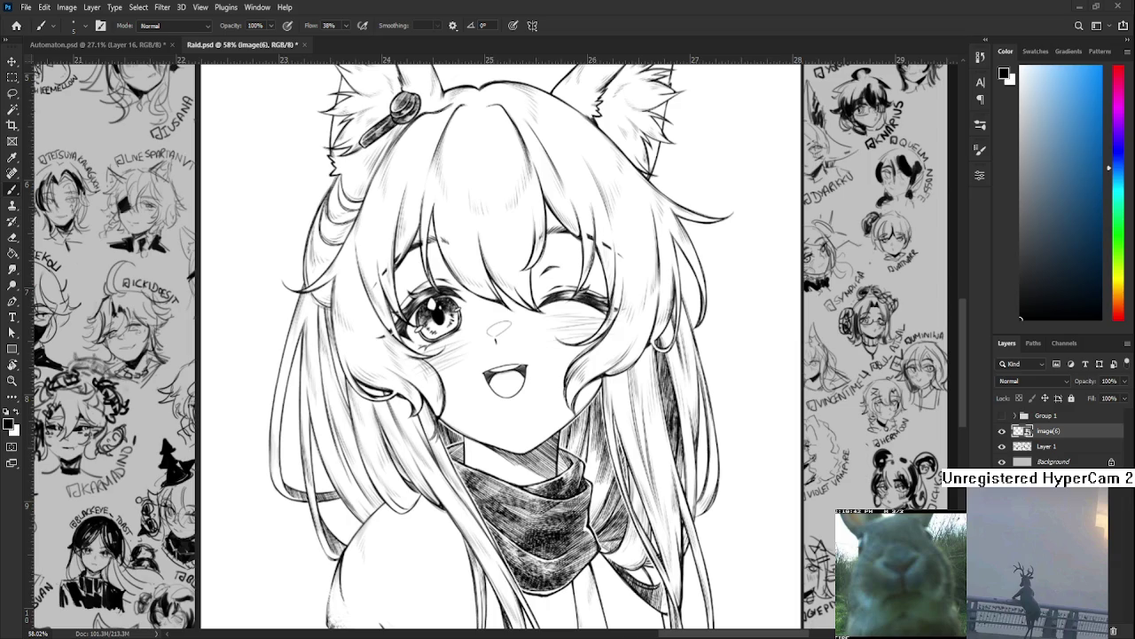
scroll(486, 447, down, 1)
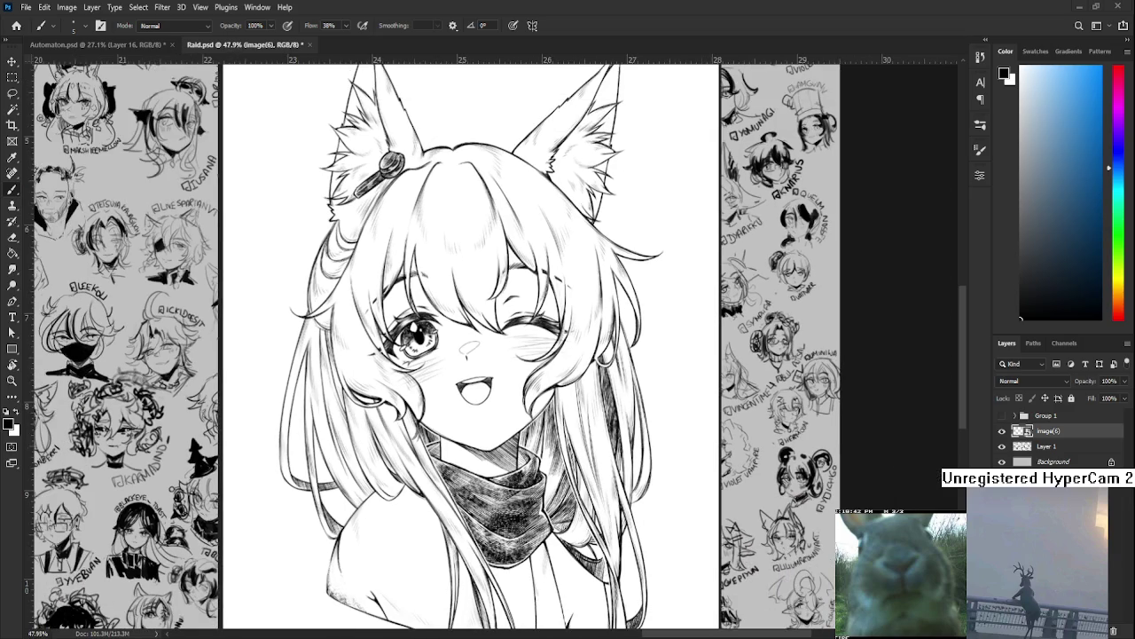
scroll(484, 464, down, 2)
drag(523, 429, 506, 434)
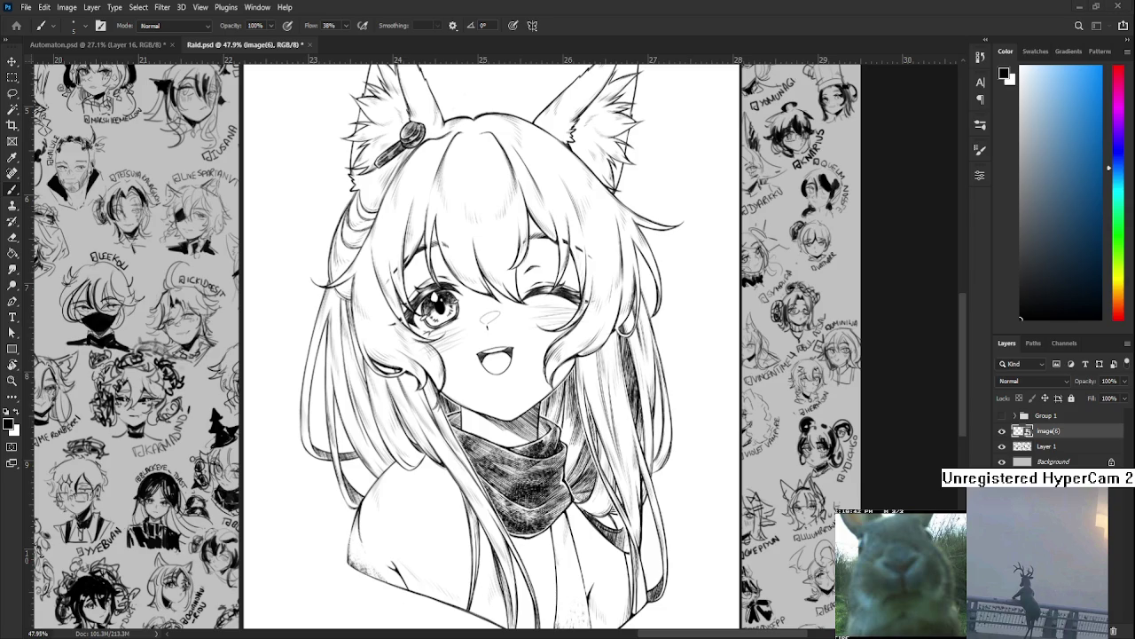
Zoom out to view the whole Raid sketch sheet around the portrait
scroll(391, 500, down, 3)
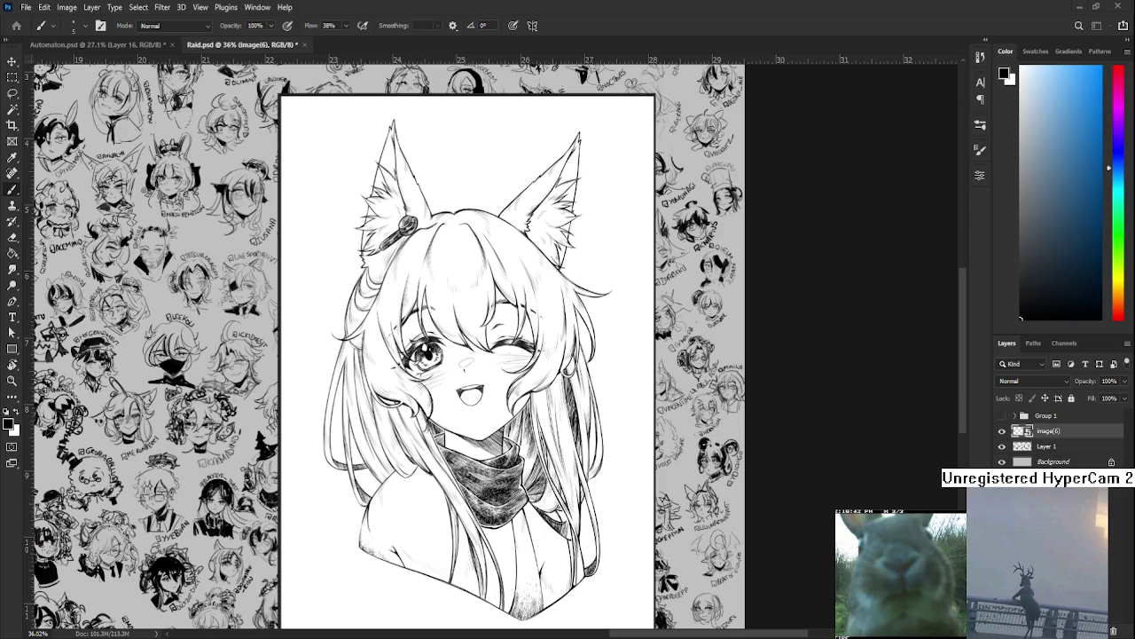
scroll(344, 471, down, 2)
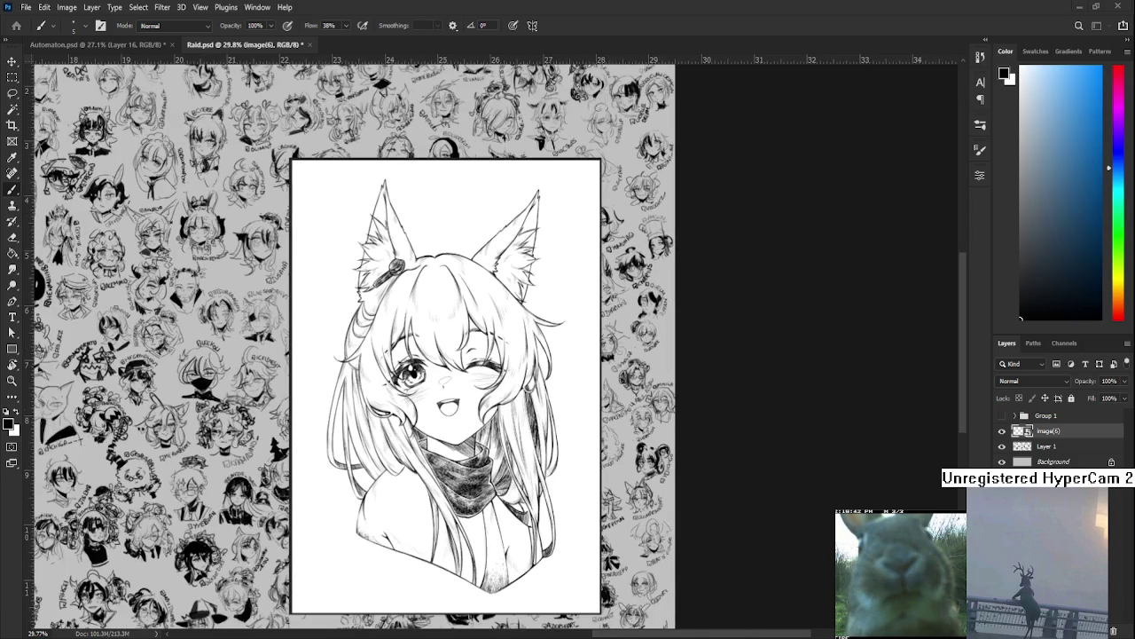
scroll(346, 471, up, 1)
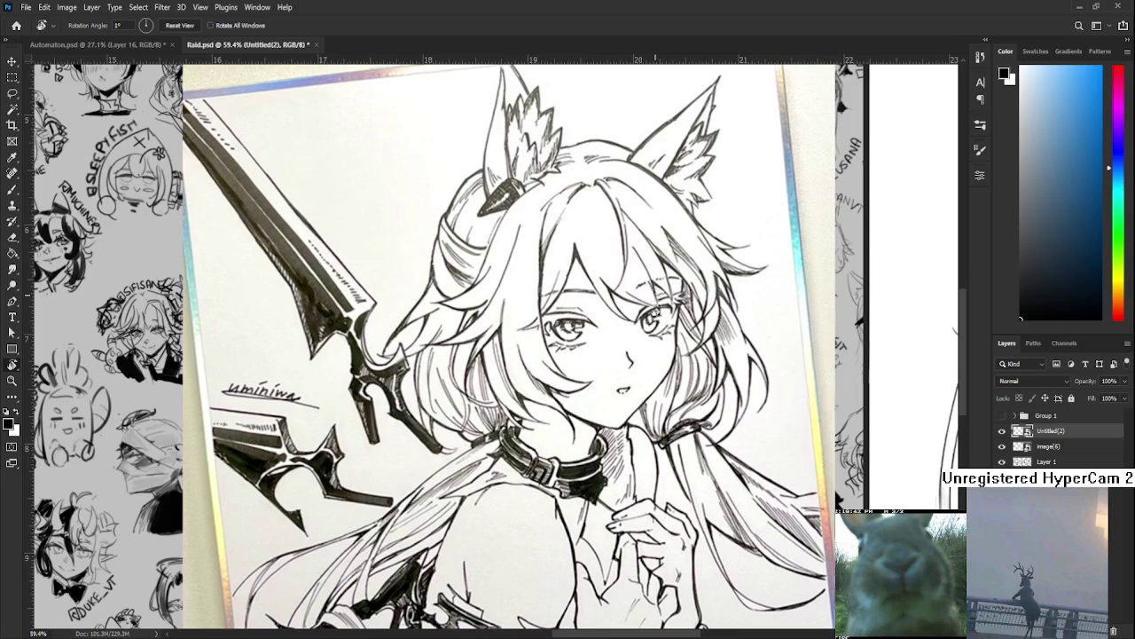
mouse_move(652, 284)
mouse_down()
mouse_move(652, 435)
mouse_move(550, 536)
mouse_move(674, 328)
mouse_move(601, 400)
mouse_up()
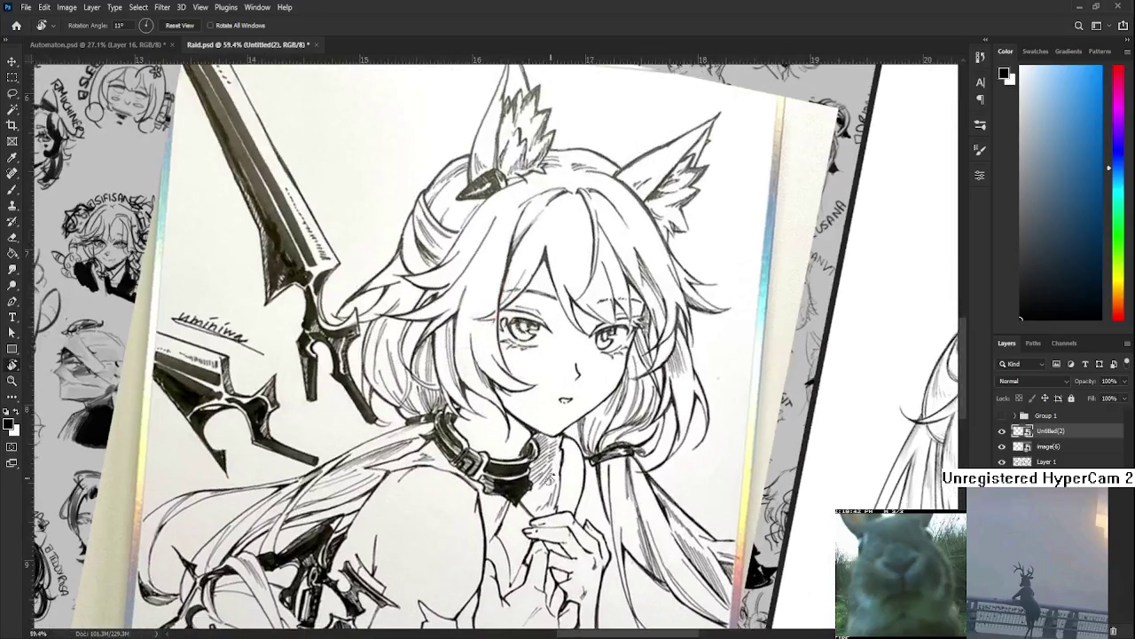
scroll(453, 465, up, 3)
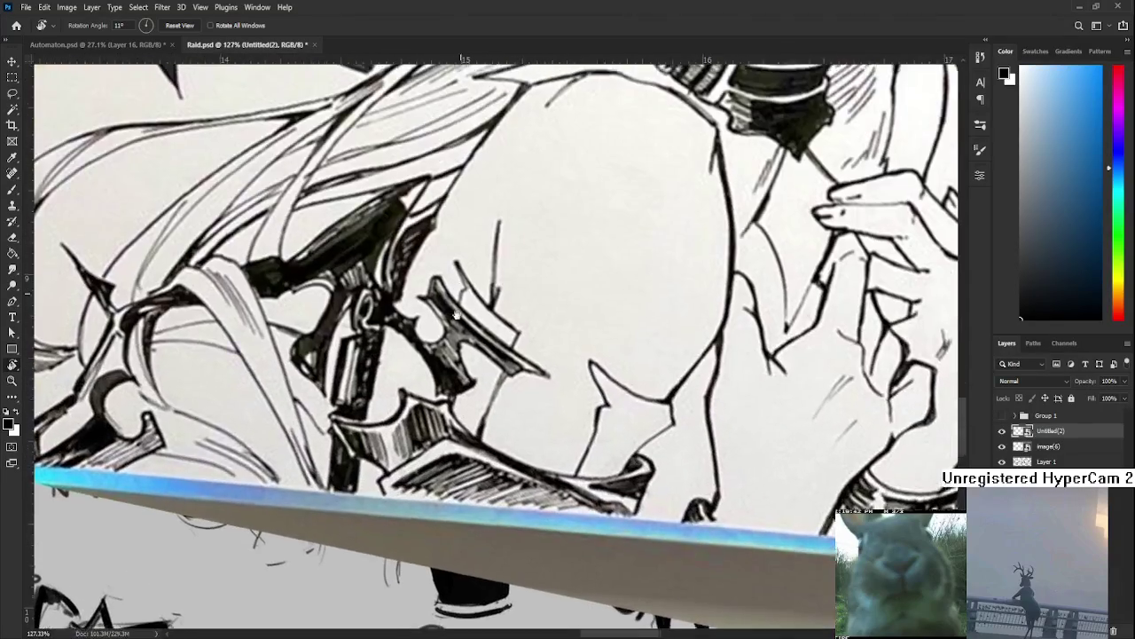
scroll(457, 470, down, 4)
scroll(459, 473, down, 1)
mouse_move(459, 474)
mouse_down()
mouse_move(479, 493)
mouse_move(519, 401)
mouse_up()
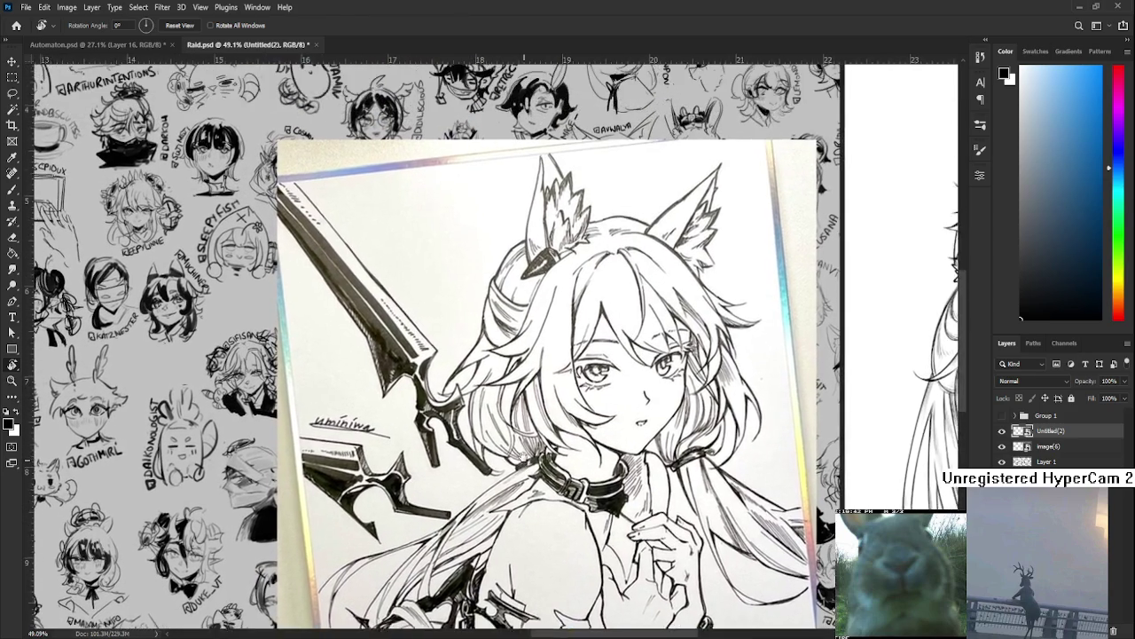
scroll(521, 400, up, 3)
drag(520, 400, 628, 390)
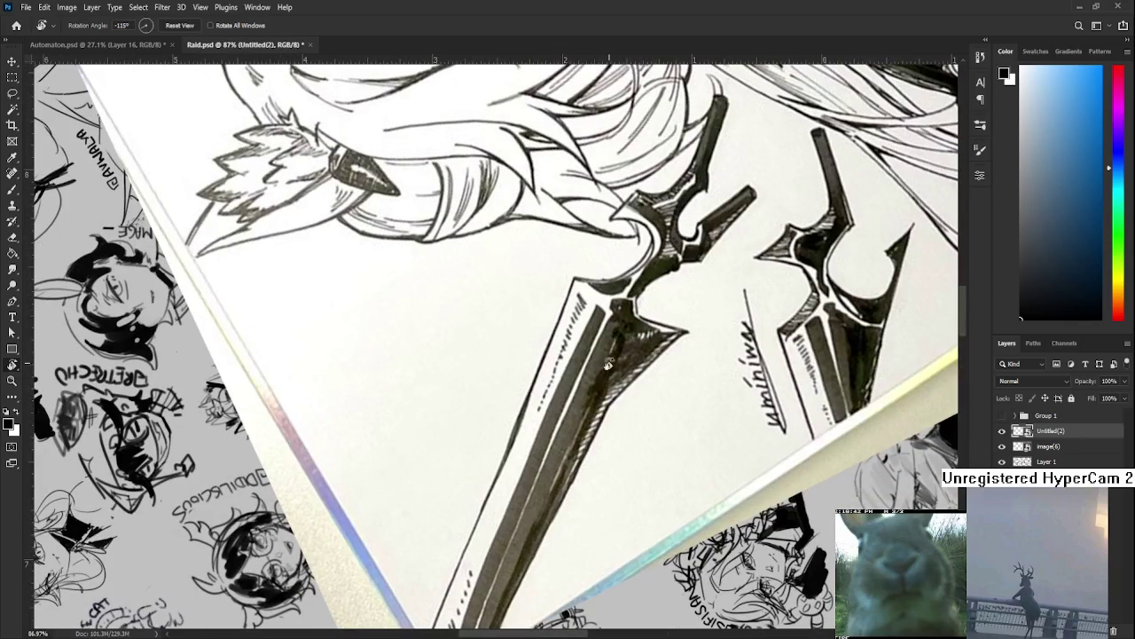
scroll(665, 338, down, 2)
mouse_move(665, 338)
mouse_down()
mouse_move(459, 413)
mouse_move(583, 476)
mouse_move(592, 467)
mouse_up()
scroll(459, 413, down, 2)
scroll(600, 467, down, 2)
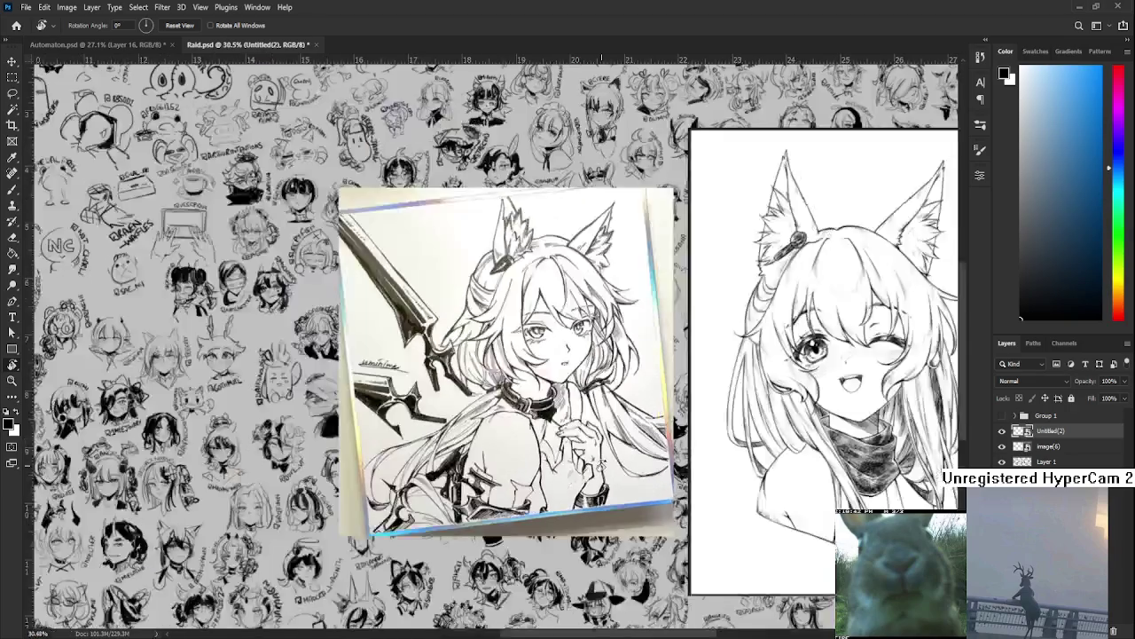
scroll(603, 463, down, 2)
scroll(603, 463, down, 1)
scroll(552, 417, up, 1)
scroll(552, 417, up, 1)
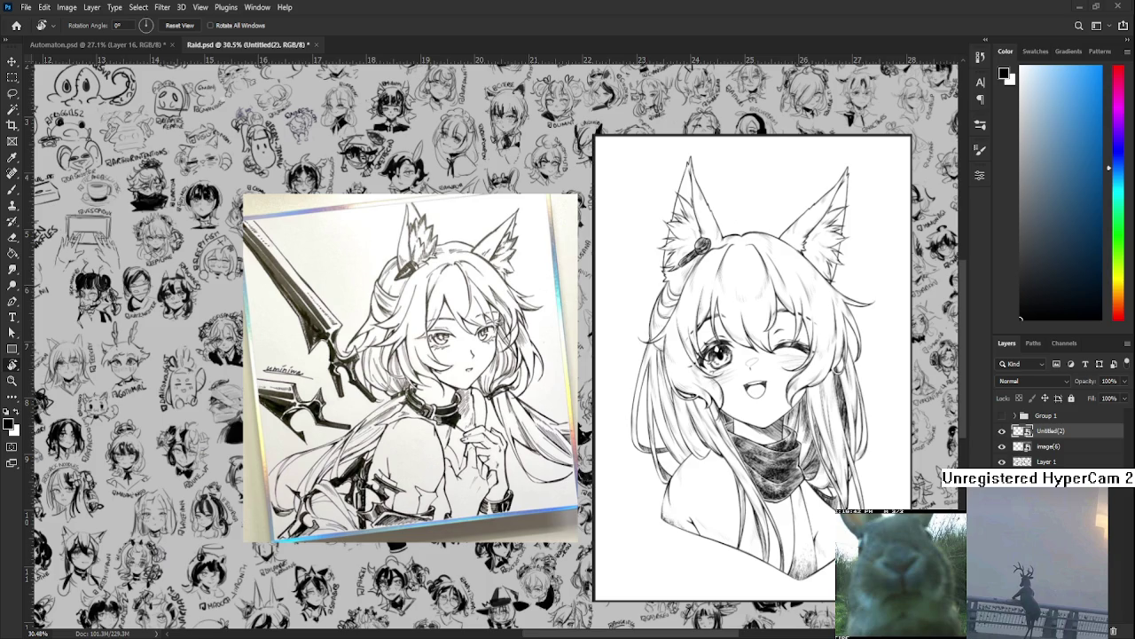
scroll(359, 427, up, 1)
scroll(359, 428, down, 1)
scroll(359, 428, up, 1)
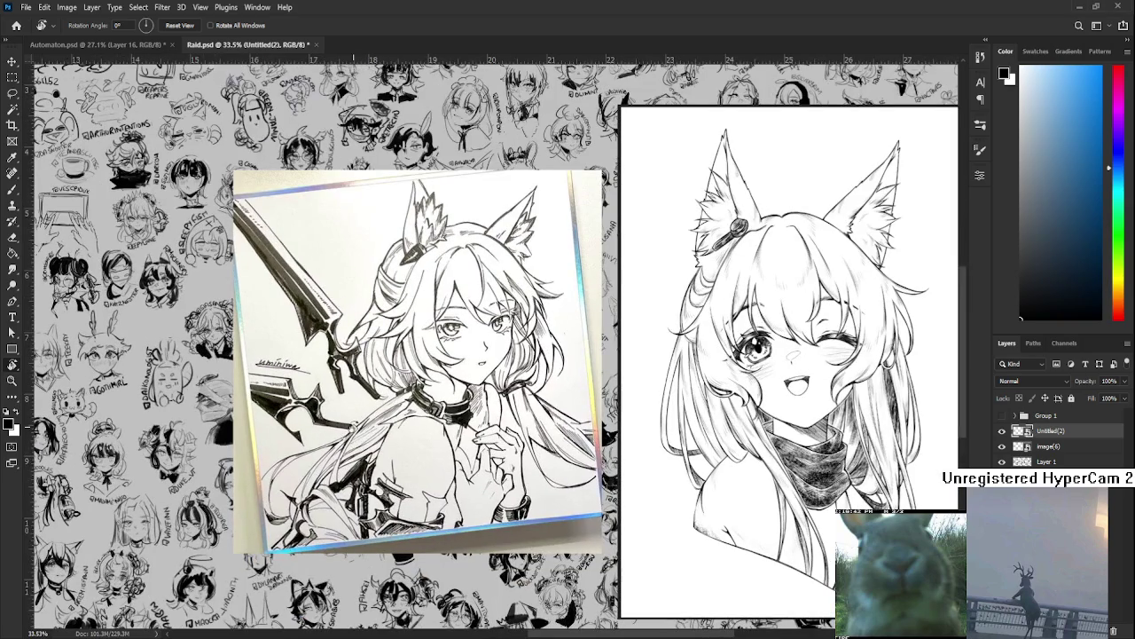
scroll(461, 457, up, 1)
scroll(461, 456, down, 1)
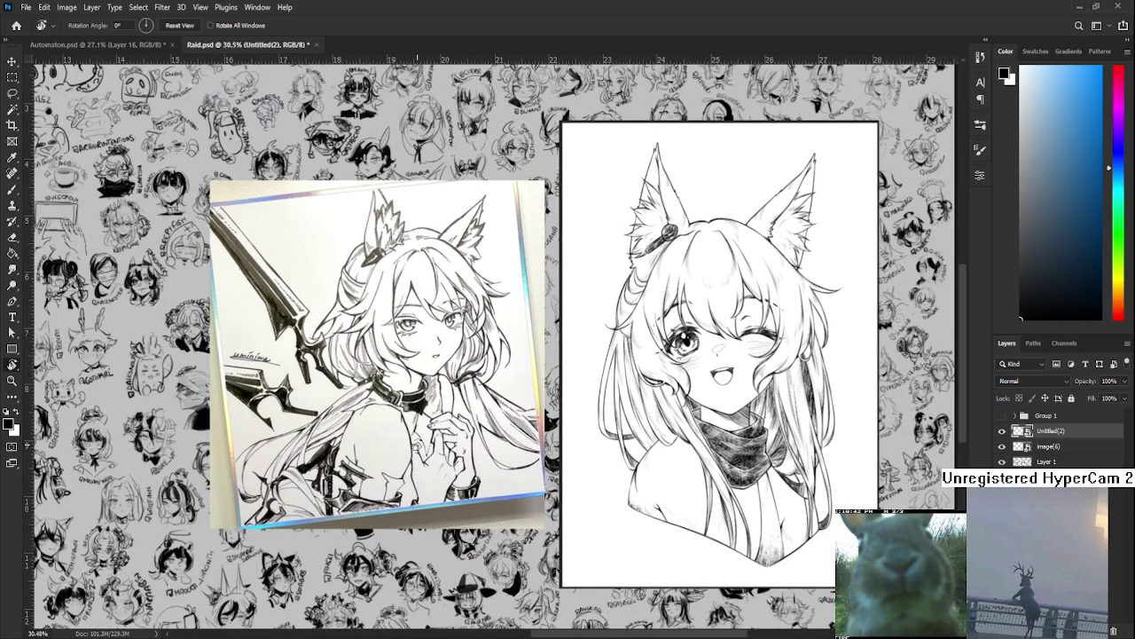
scroll(417, 442, up, 1)
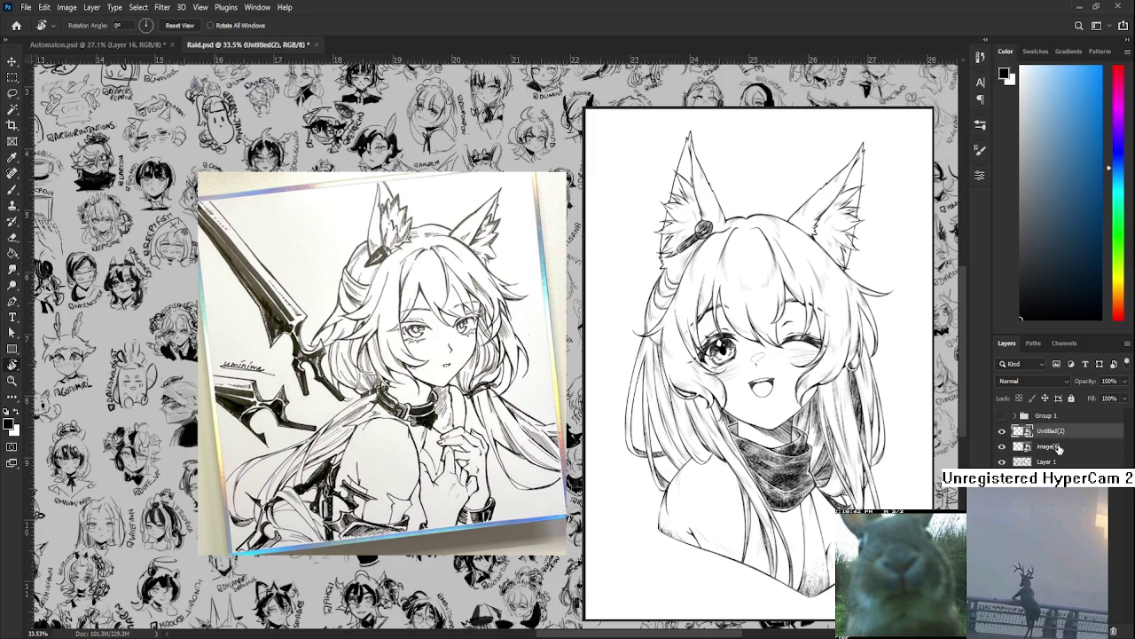
shift+click(1058, 448)
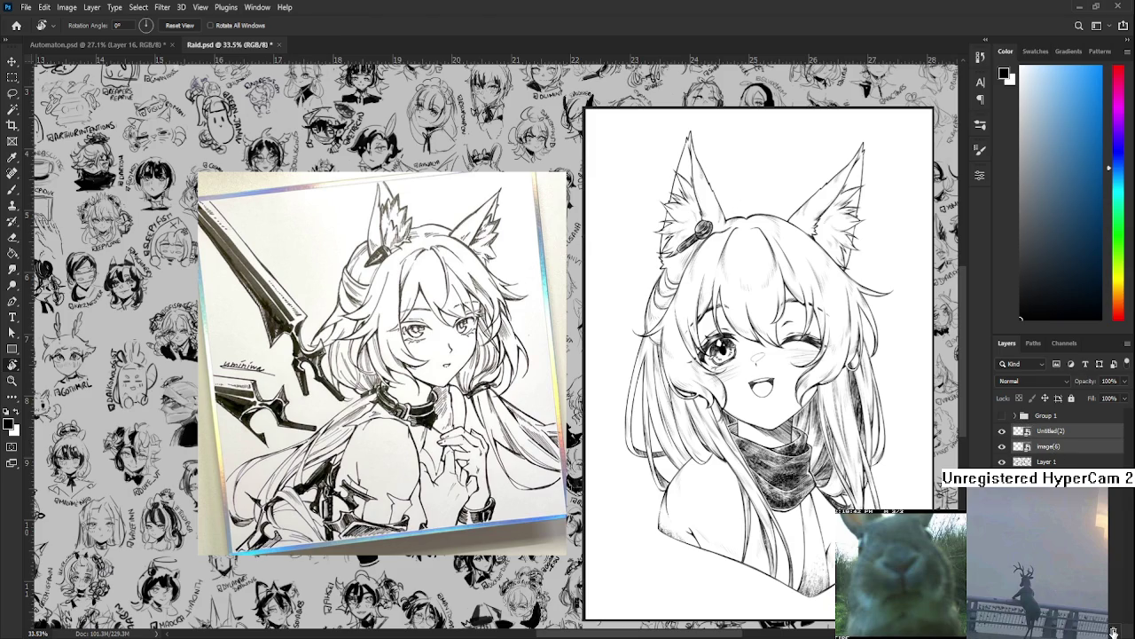
mouse_move(529, 555)
mouse_down()
mouse_move(479, 541)
mouse_move(499, 549)
mouse_up()
mouse_move(471, 469)
mouse_down()
mouse_move(587, 426)
mouse_move(503, 318)
mouse_up()
scroll(563, 440, down, 2)
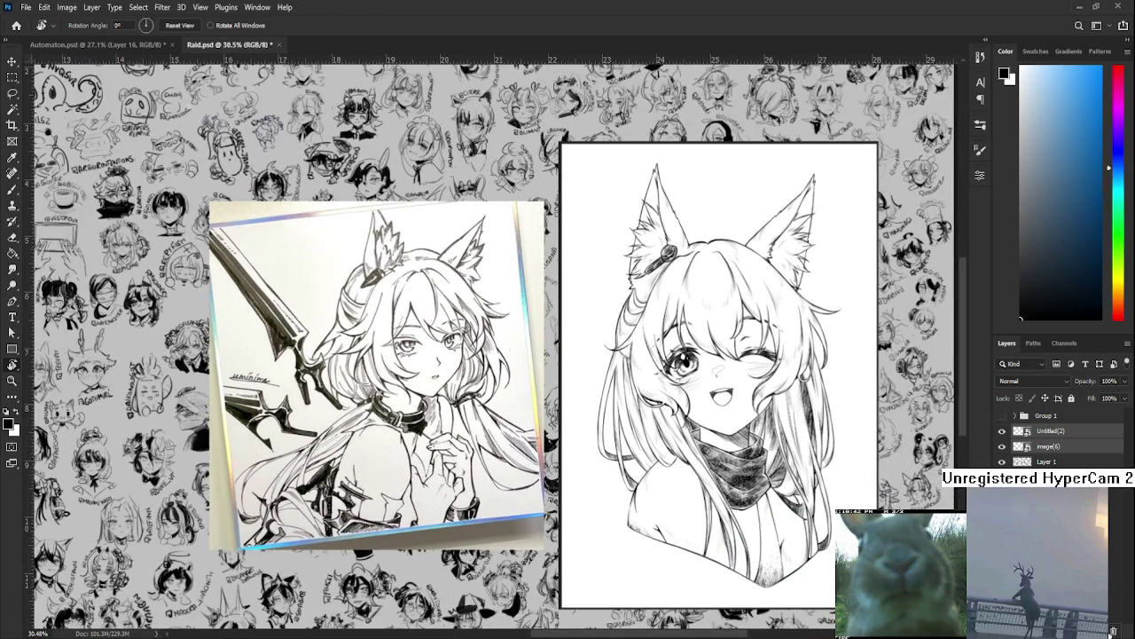
click(1112, 632)
Close the Raid.psd sketch sheet
scroll(439, 383, down, 3)
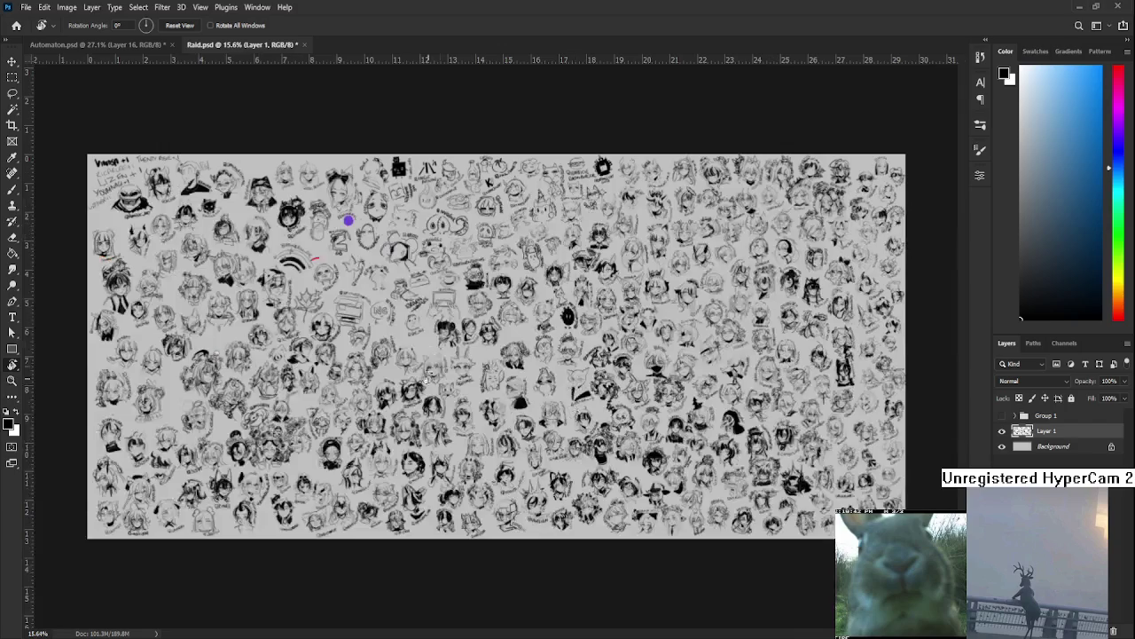
scroll(436, 384, up, 2)
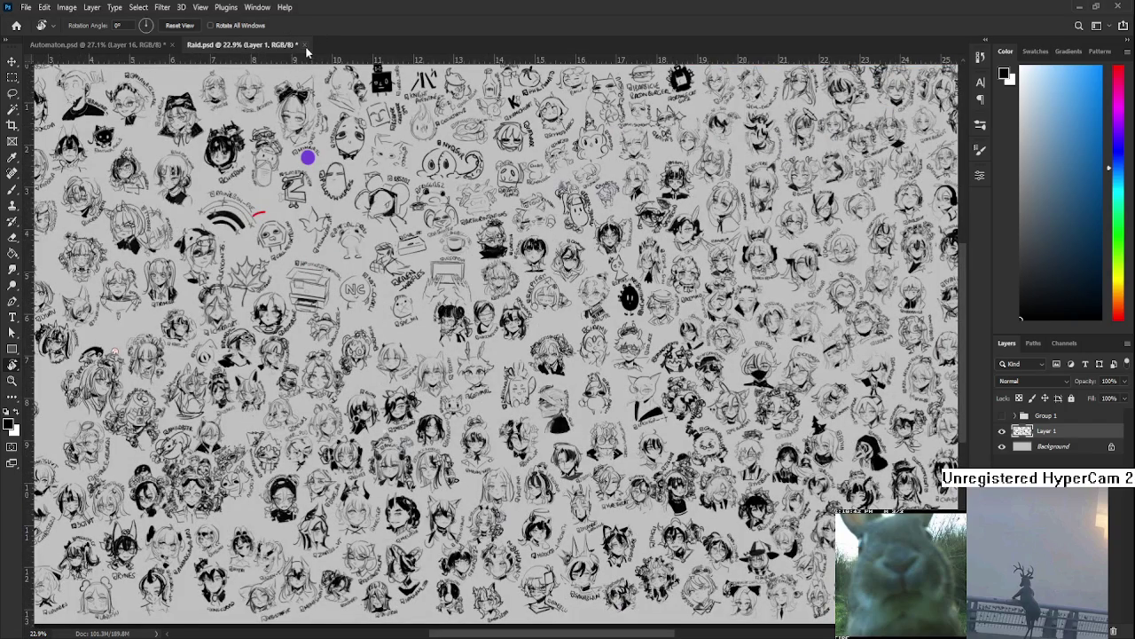
click(302, 46)
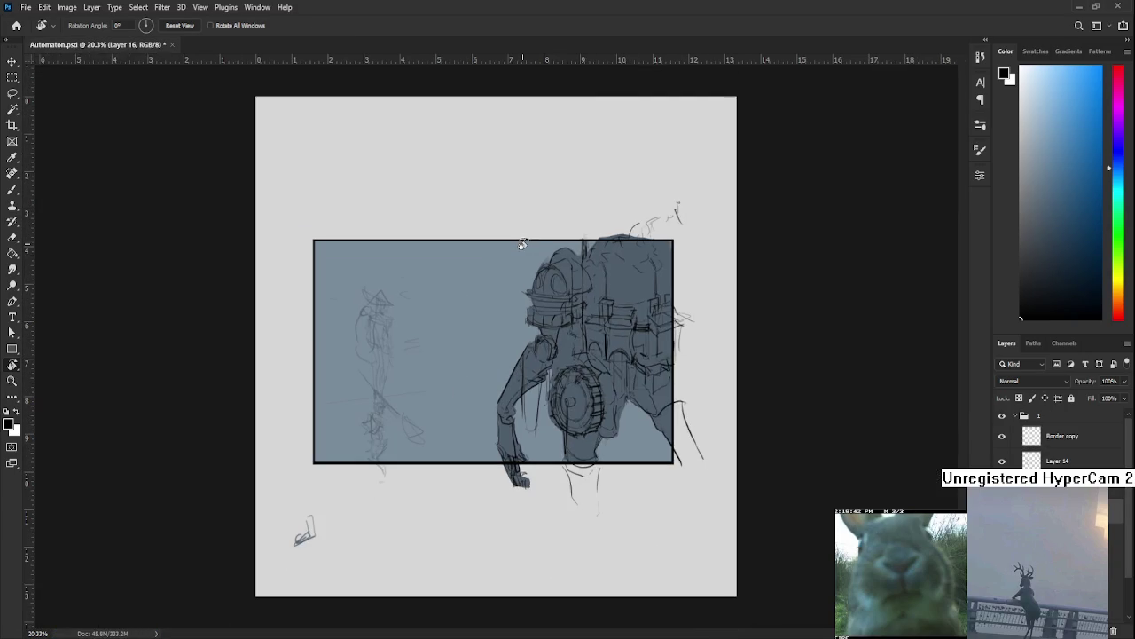
Shrink the floating Tower.psd window shorter and narrower, reframing the painting inside it
scroll(508, 252, up, 1)
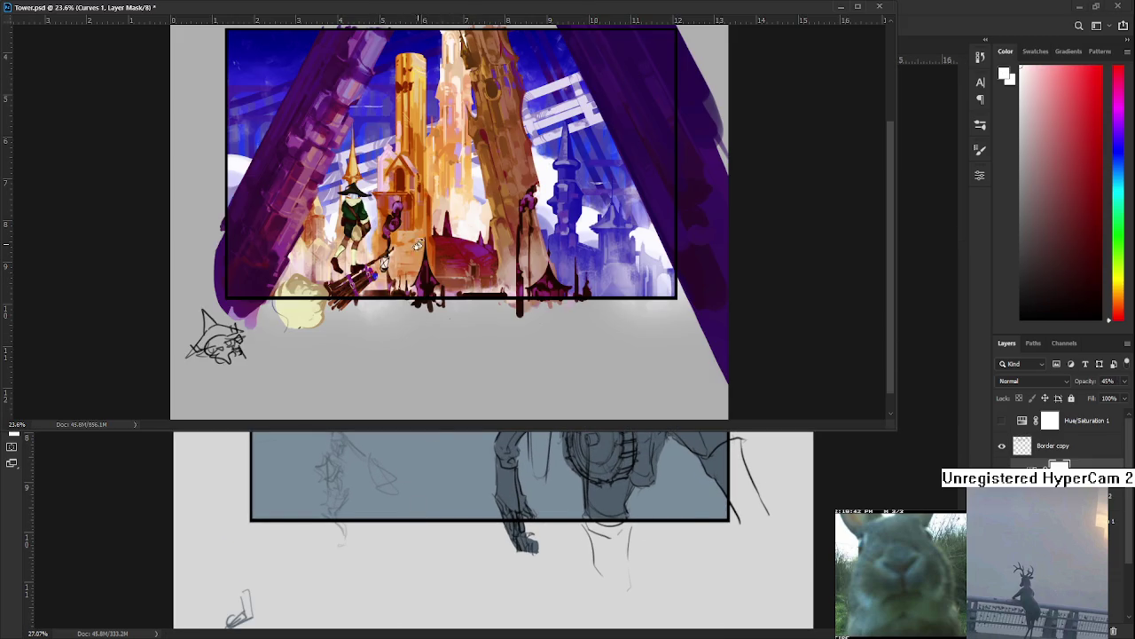
scroll(413, 247, up, 1)
drag(413, 429, 456, 321)
drag(894, 168, 539, 164)
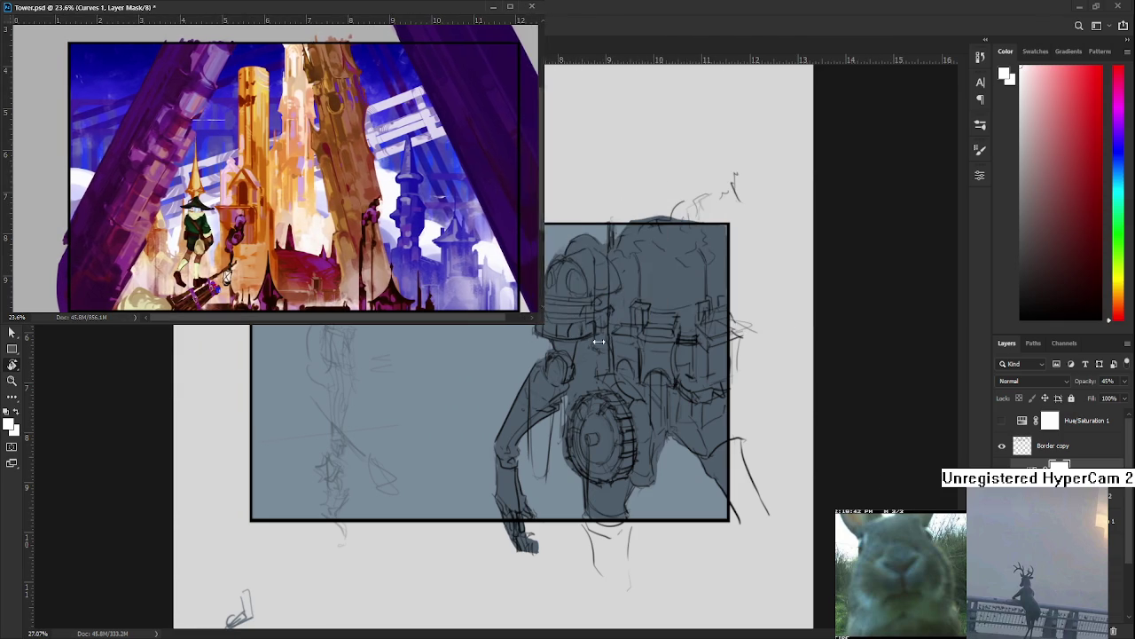
drag(588, 341, 583, 341)
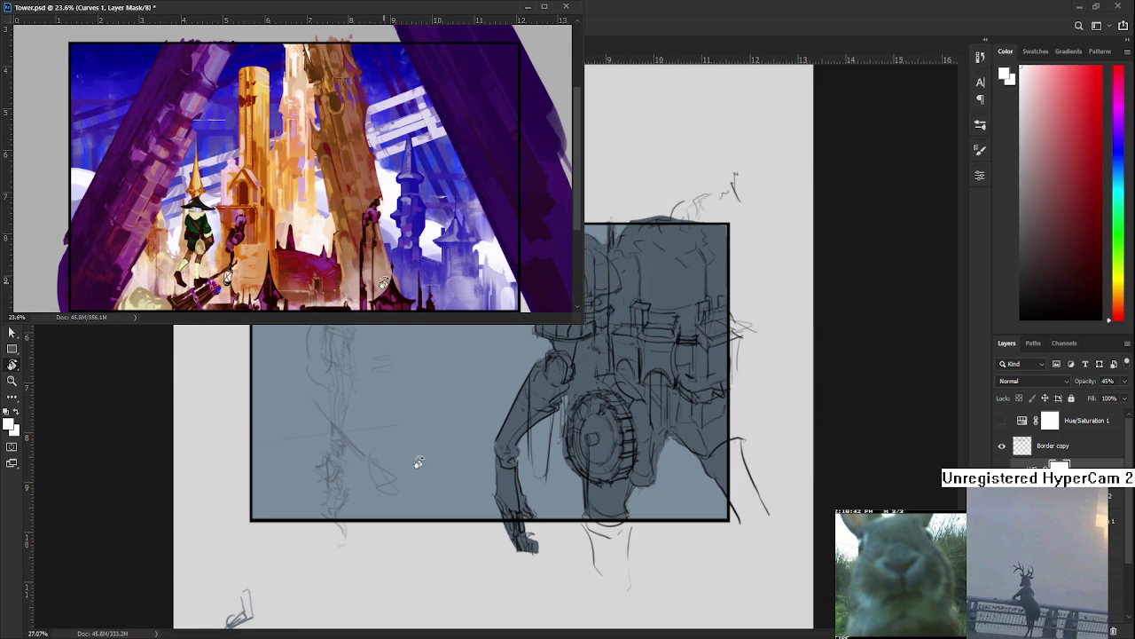
scroll(376, 282, up, 1)
scroll(336, 252, up, 2)
scroll(341, 244, up, 2)
mouse_move(373, 411)
mouse_down()
mouse_move(390, 411)
mouse_move(375, 414)
mouse_up()
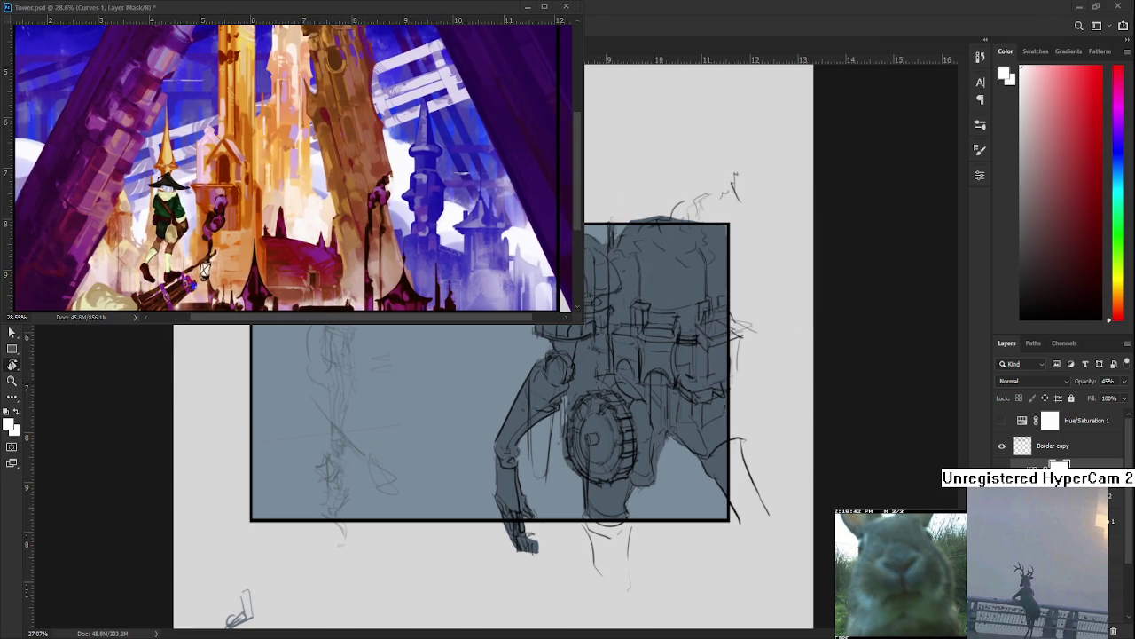
Fine-tune the Tower window's height and width so it sits above the Automaton mech sketch
drag(299, 314, 302, 335)
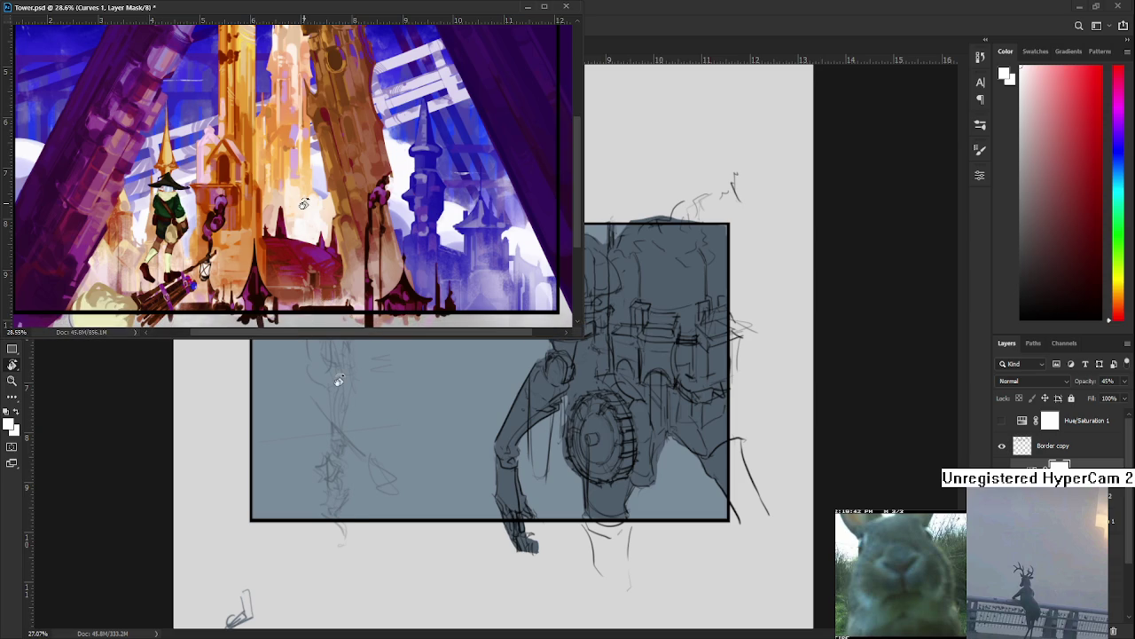
drag(306, 186, 306, 206)
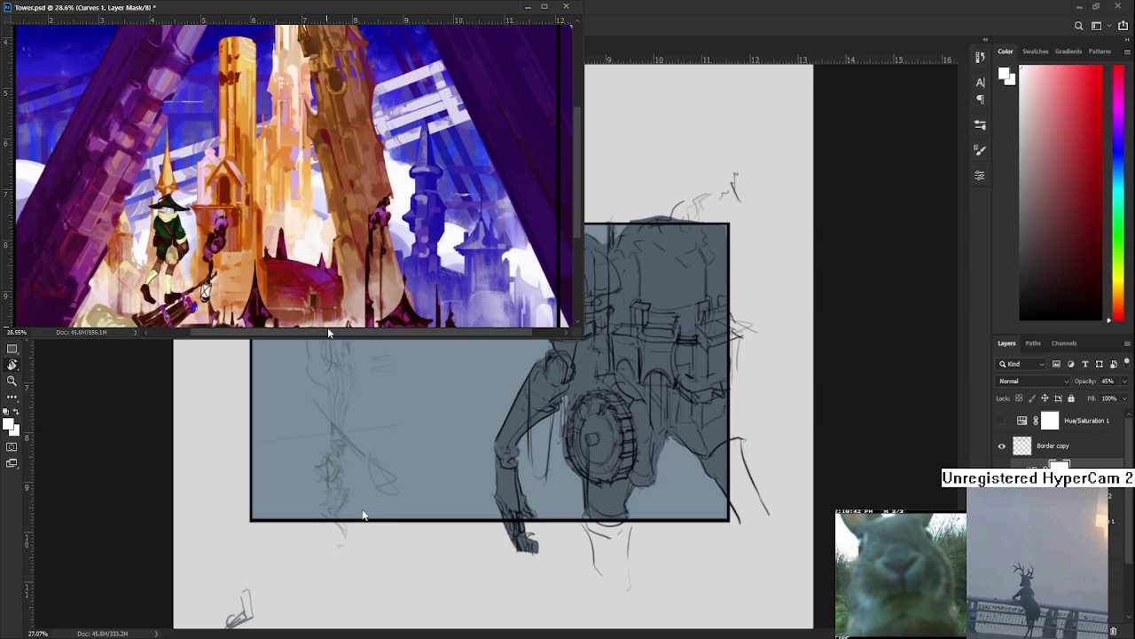
drag(329, 335, 327, 343)
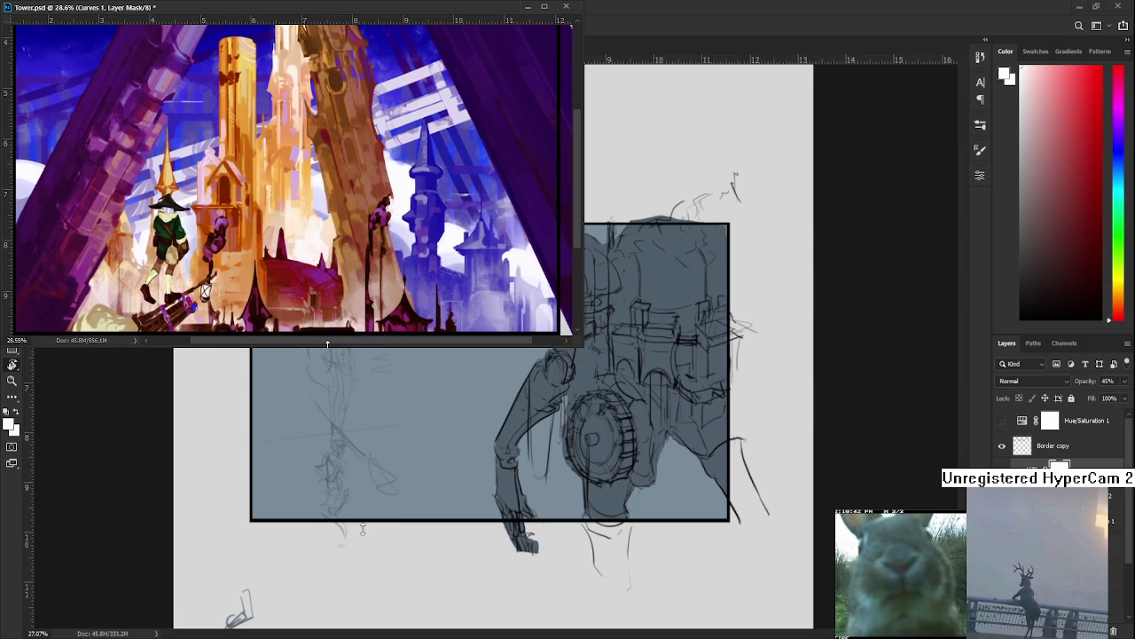
drag(576, 184, 562, 184)
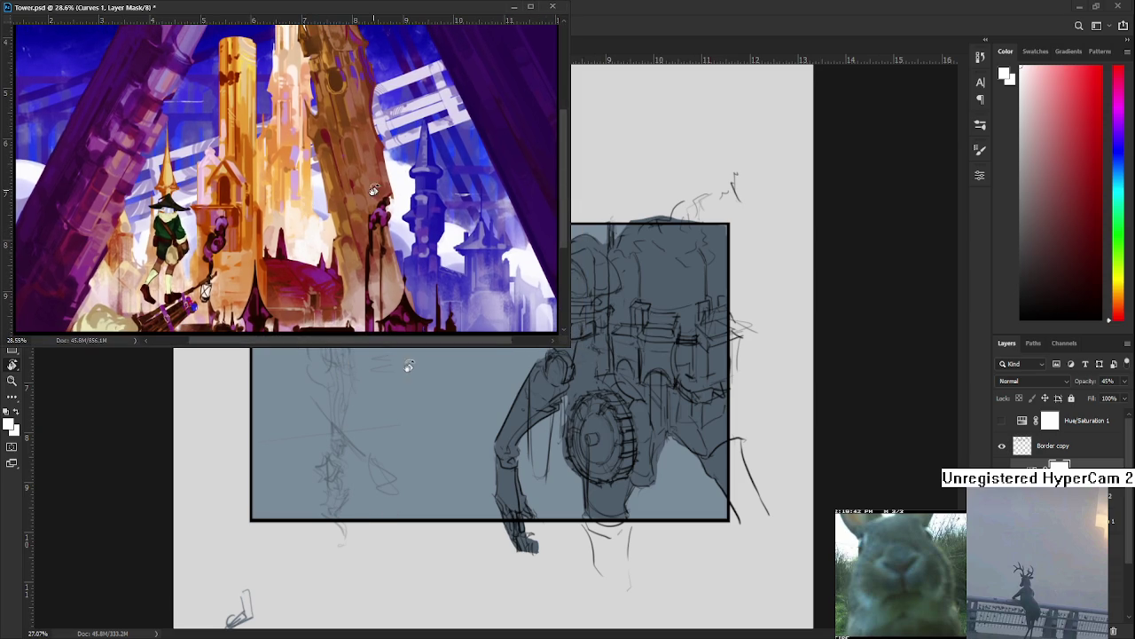
drag(374, 190, 327, 195)
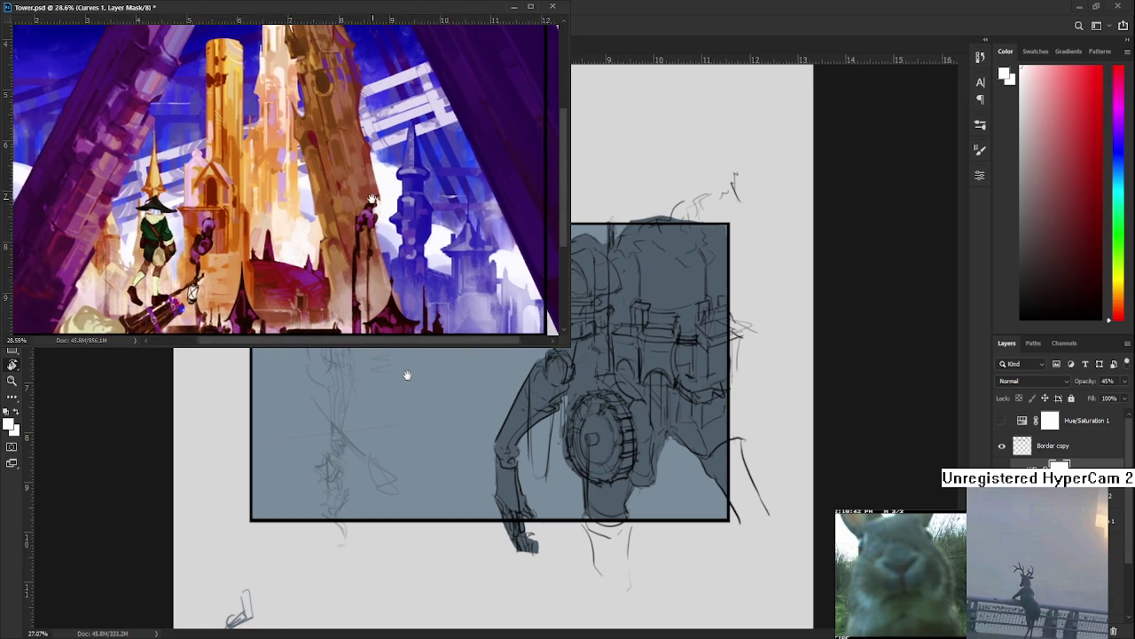
drag(561, 183, 483, 184)
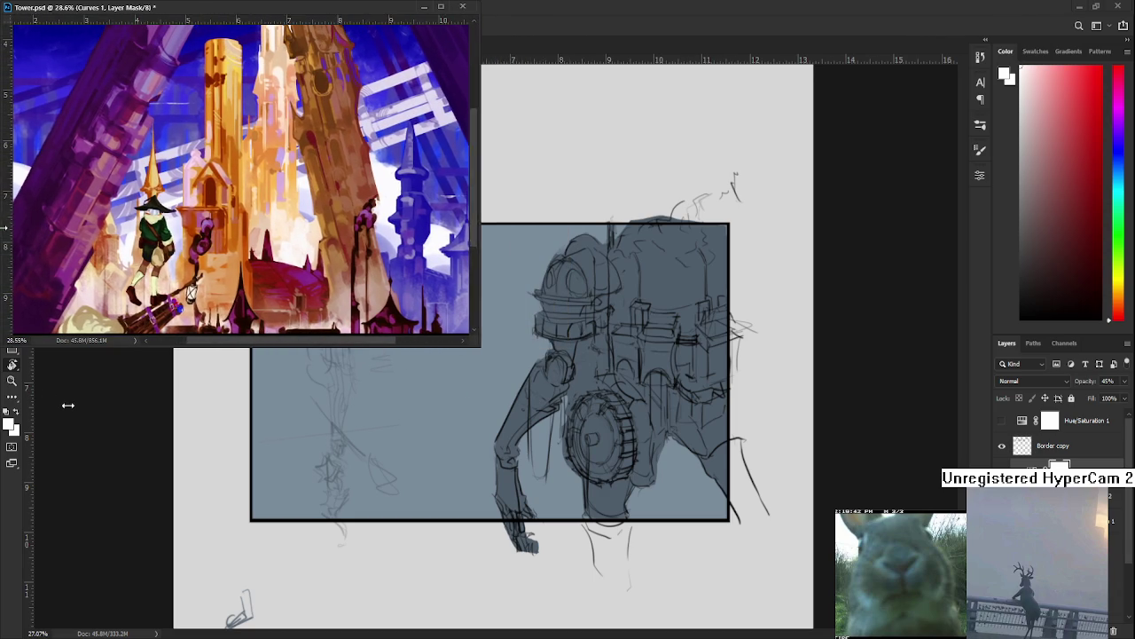
scroll(278, 271, up, 1)
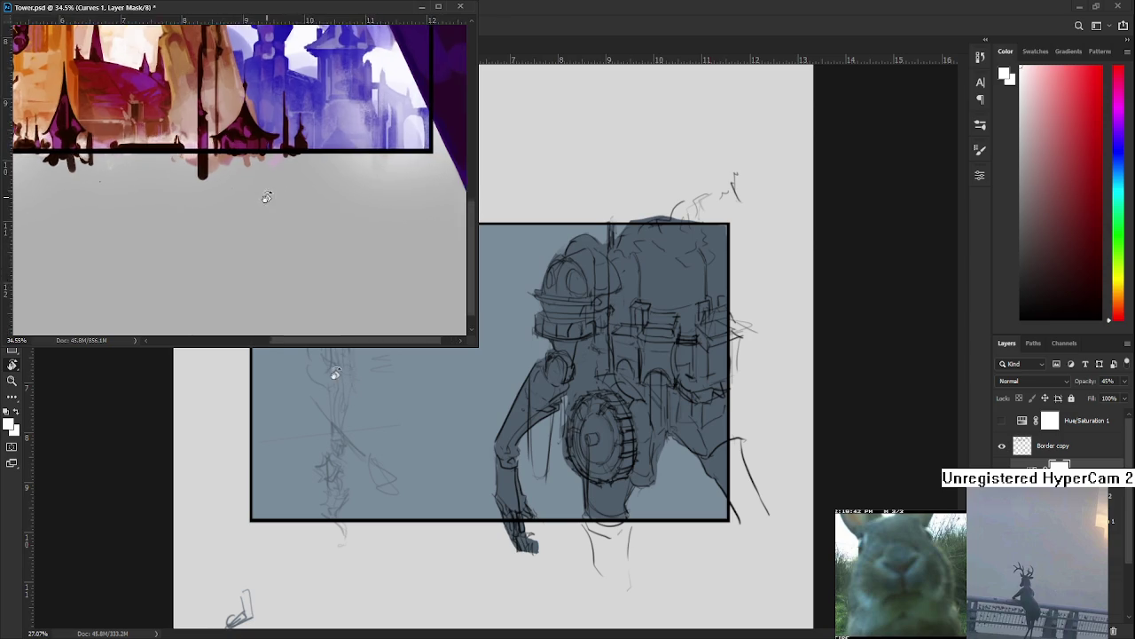
scroll(266, 197, down, 3)
scroll(309, 203, up, 1)
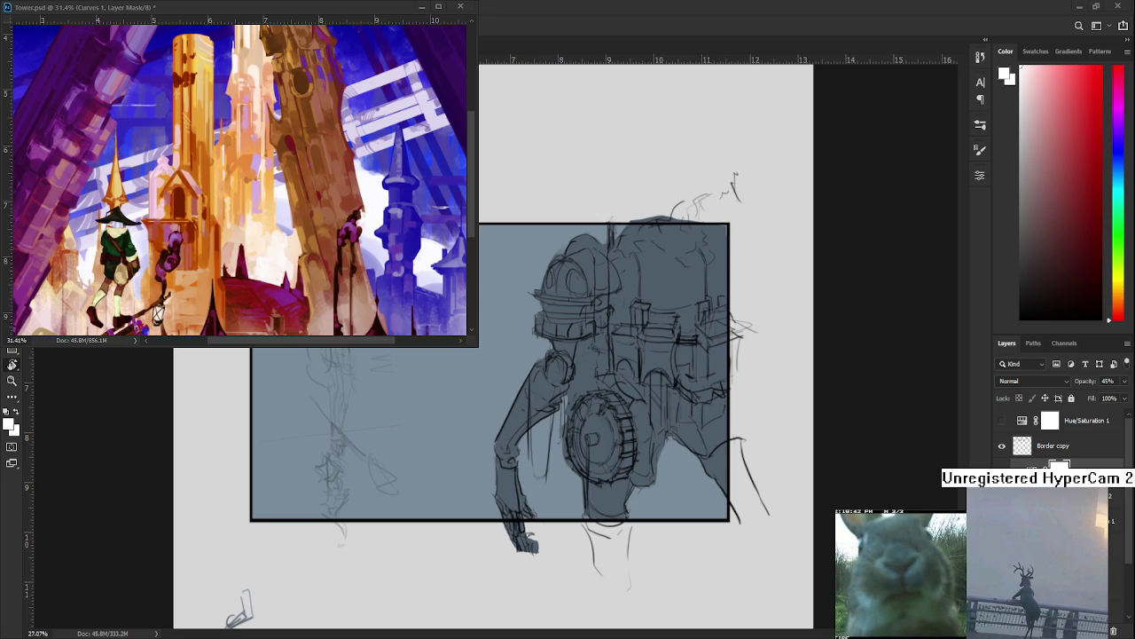
mouse_move(612, 424)
mouse_down()
mouse_move(602, 346)
mouse_move(672, 398)
mouse_move(661, 417)
mouse_up()
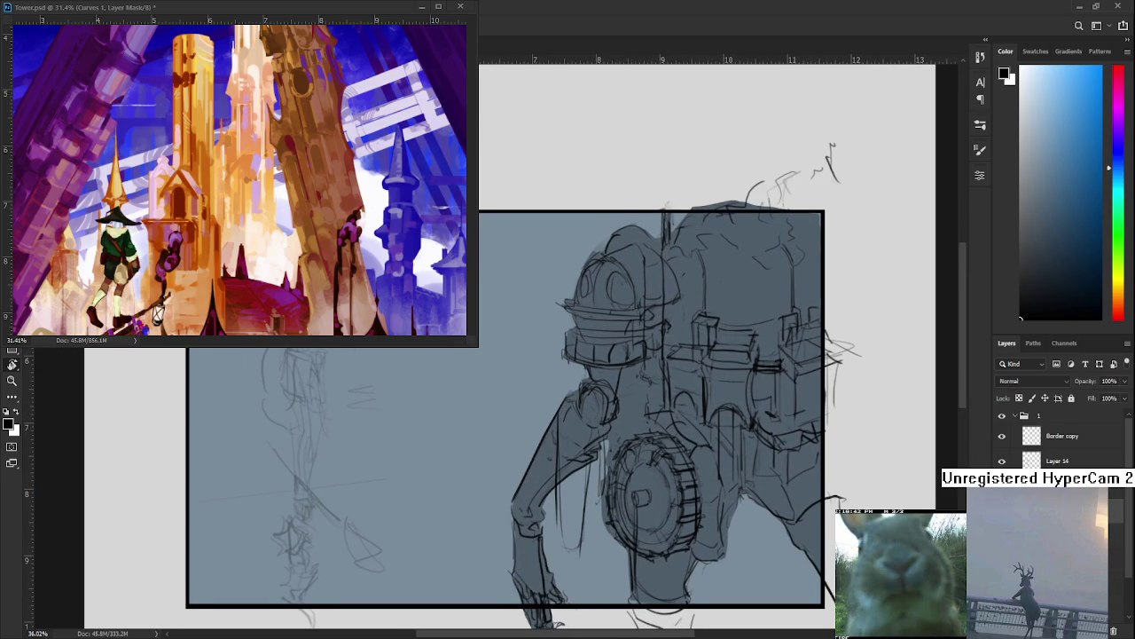
Paint a light grey stroke at the mech's shoulder and sample the arm's dark grey-blue
drag(599, 455, 569, 453)
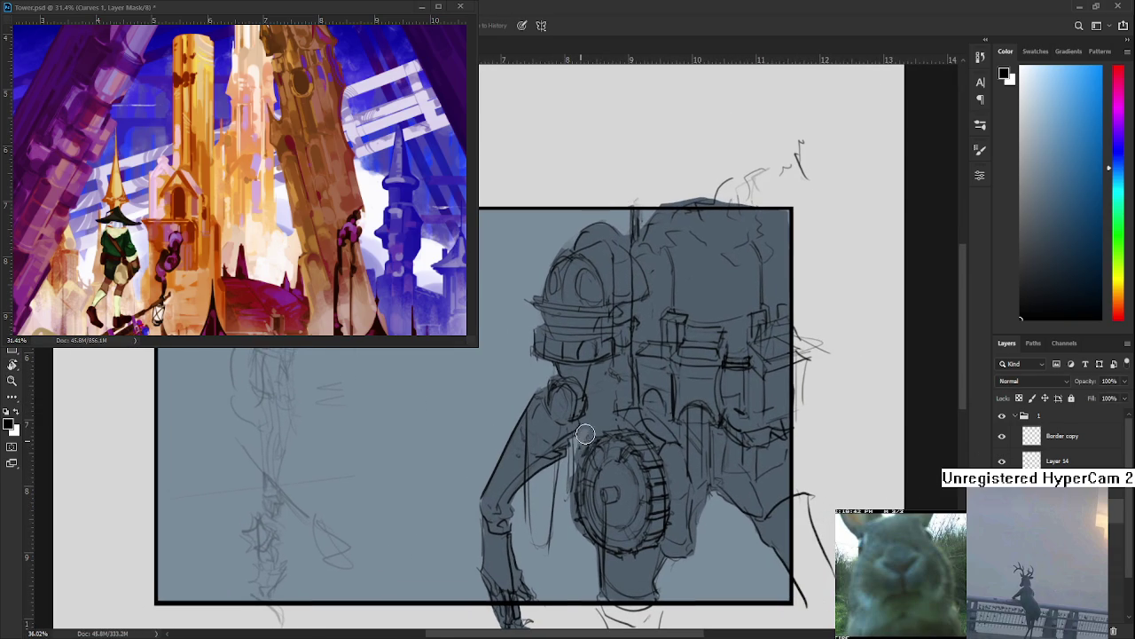
mouse_move(579, 443)
mouse_down()
mouse_move(606, 401)
mouse_move(614, 409)
mouse_move(565, 494)
mouse_up()
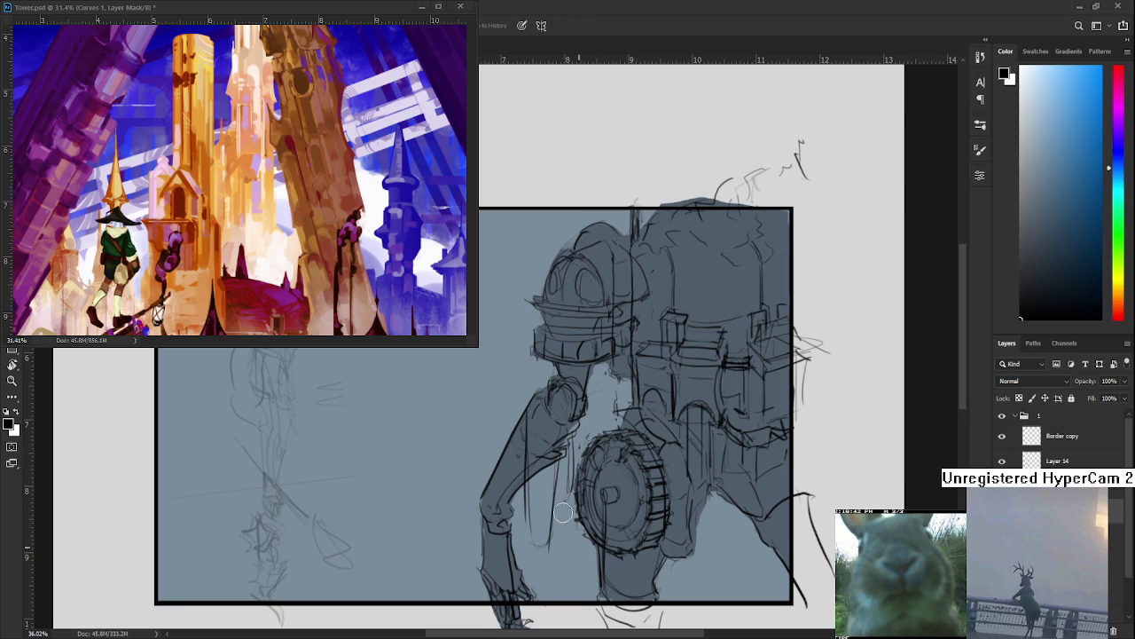
key(b)
alt+click(552, 433)
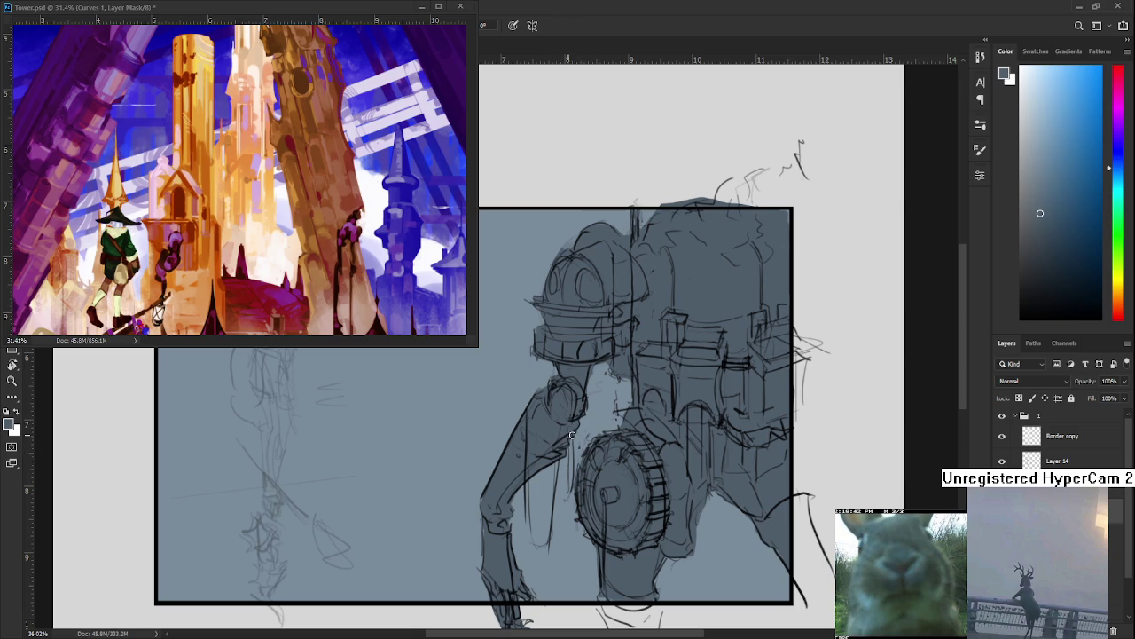
With a smaller eraser, remove the faint stray strokes between the mech's arm and body
drag(603, 403, 596, 413)
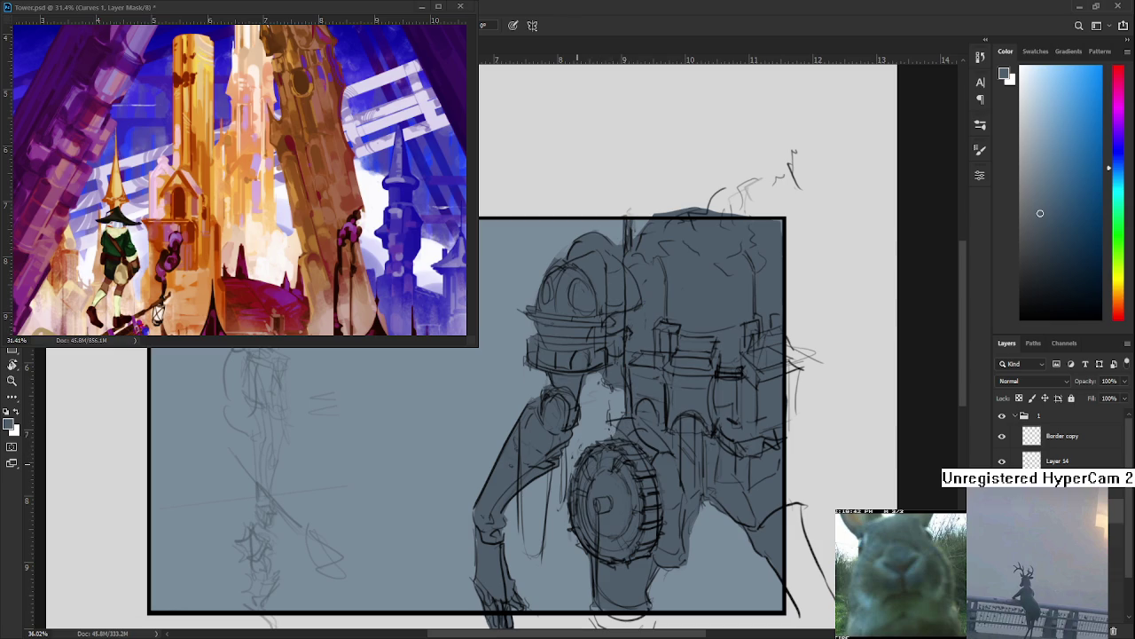
key(e)
key(b)
key(e)
key(b)
drag(638, 400, 596, 450)
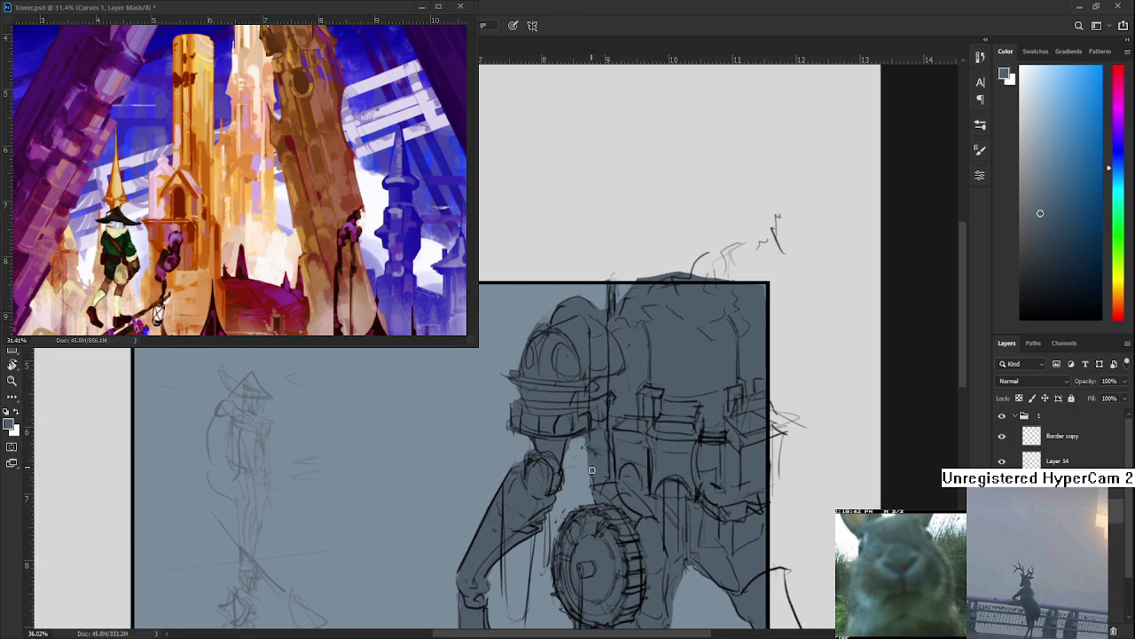
key(e)
drag(625, 428, 610, 438)
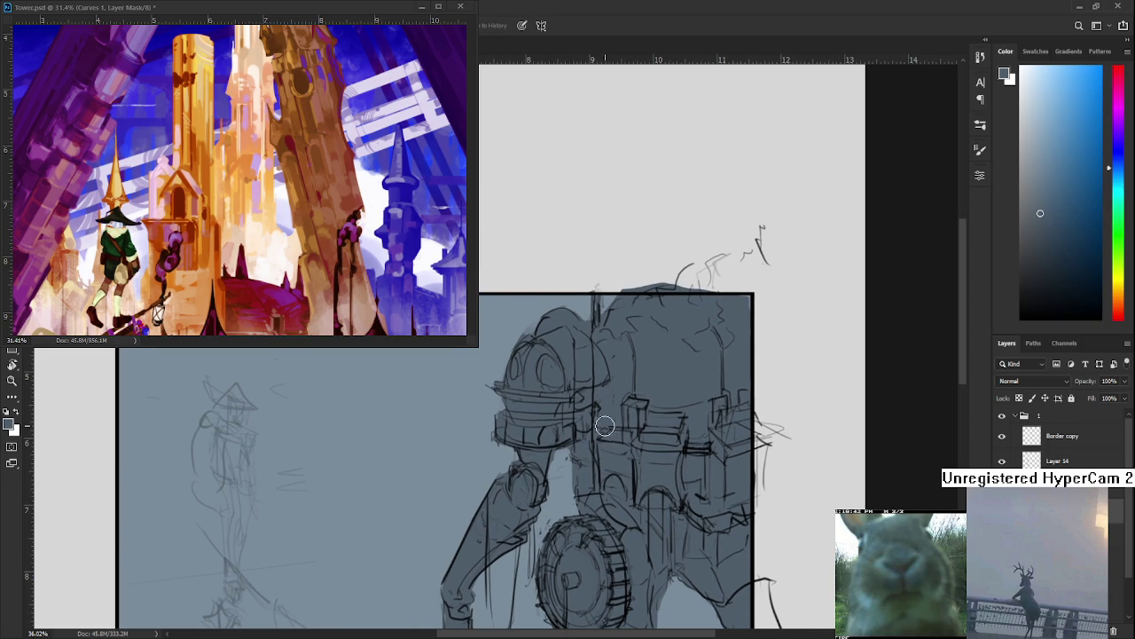
key(bracketleft)
key(bracketleft)
key(bracketleft)
mouse_move(567, 459)
mouse_down()
mouse_move(570, 493)
mouse_move(570, 470)
mouse_up()
Pan down the mech and sample darker and lighter shading colours from its body
mouse_move(610, 470)
mouse_down()
mouse_move(585, 398)
mouse_move(603, 378)
mouse_up()
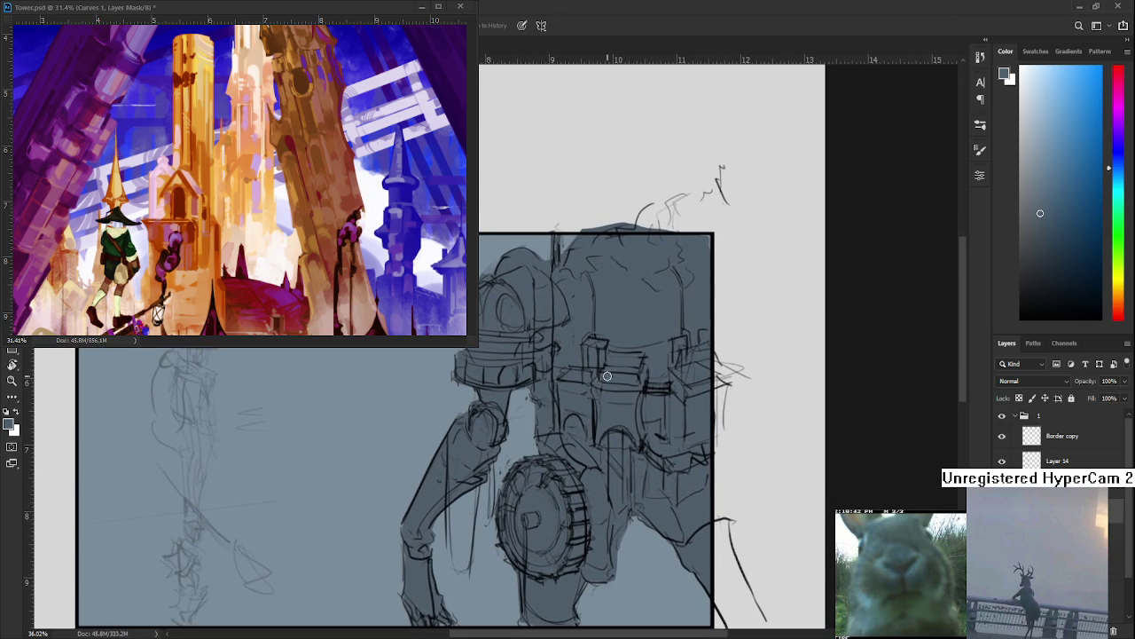
drag(580, 504, 600, 431)
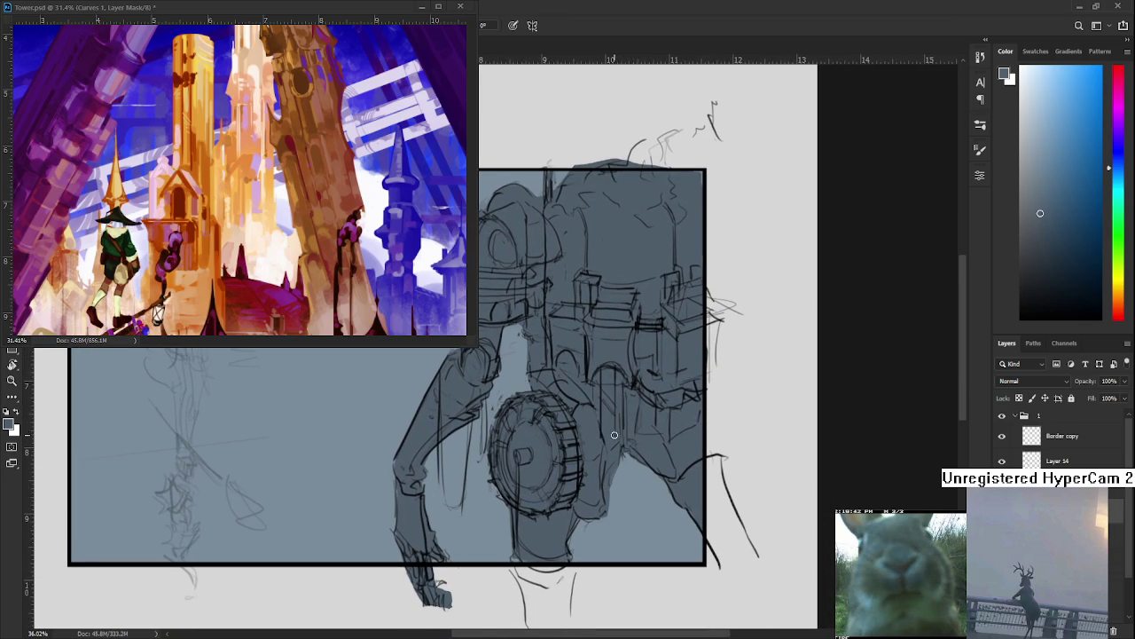
drag(611, 429, 639, 421)
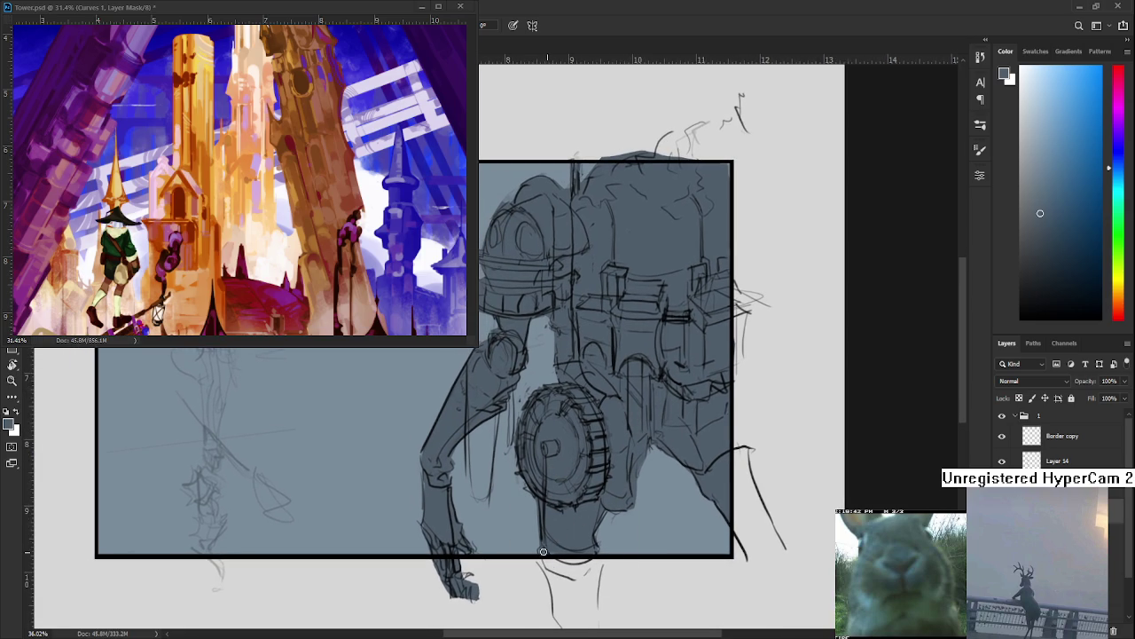
alt+click(590, 535)
alt+click(590, 525)
drag(643, 495, 623, 526)
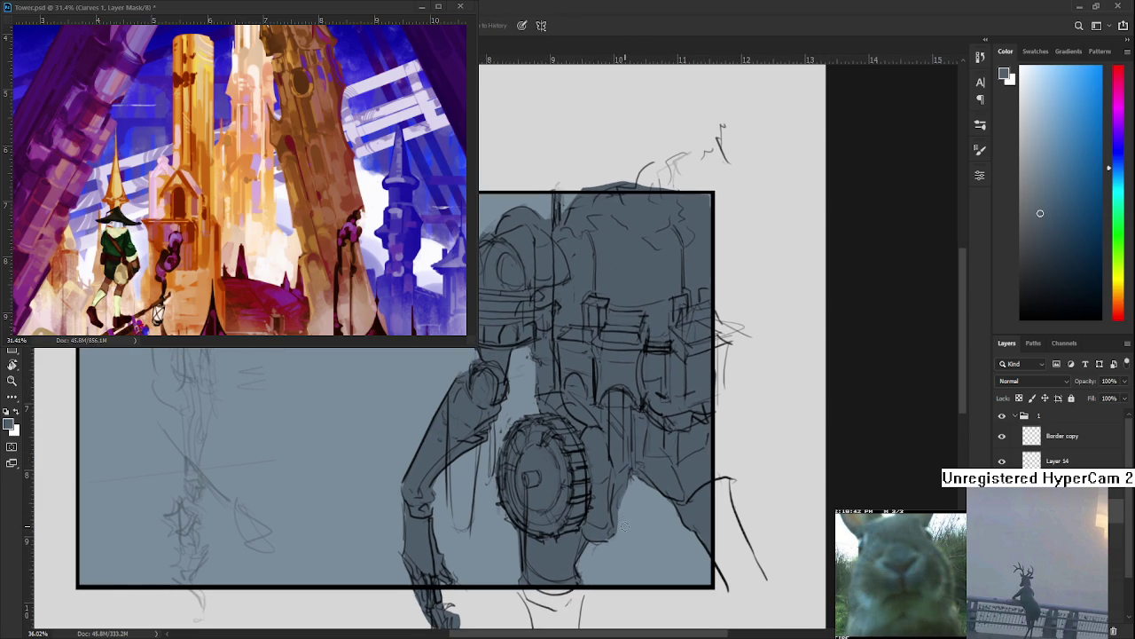
key(space)
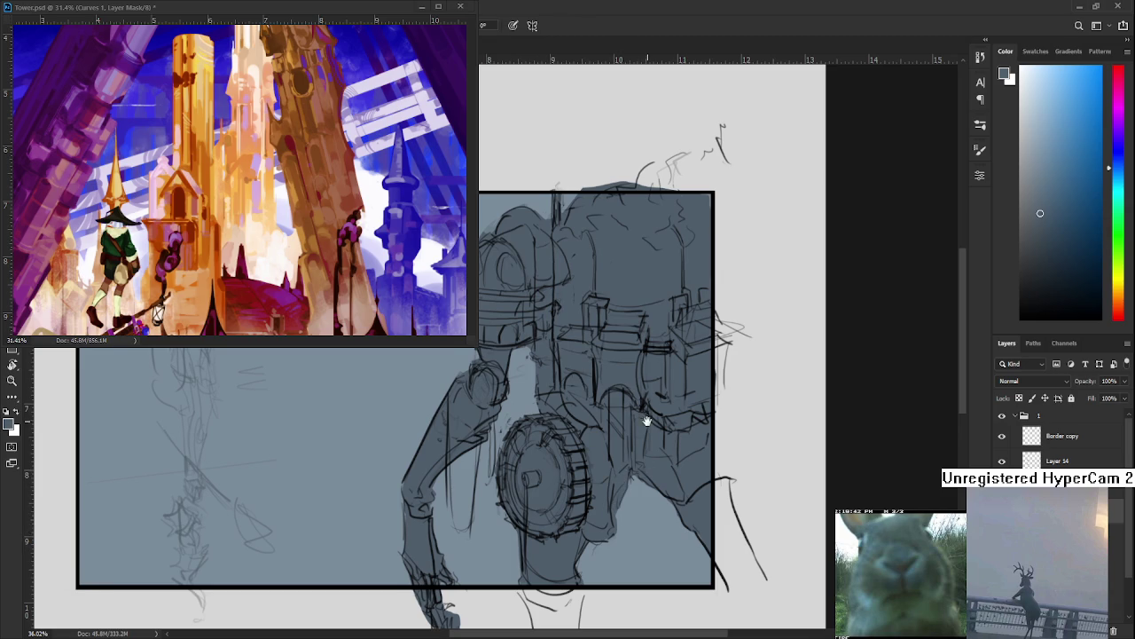
drag(647, 426, 679, 443)
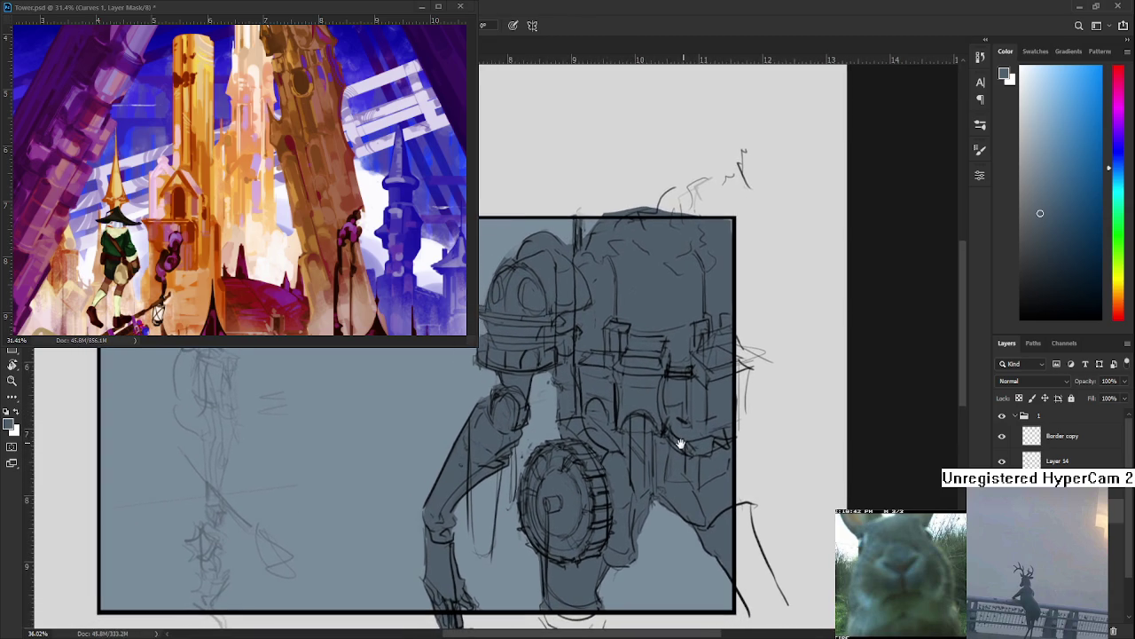
drag(679, 443, 681, 441)
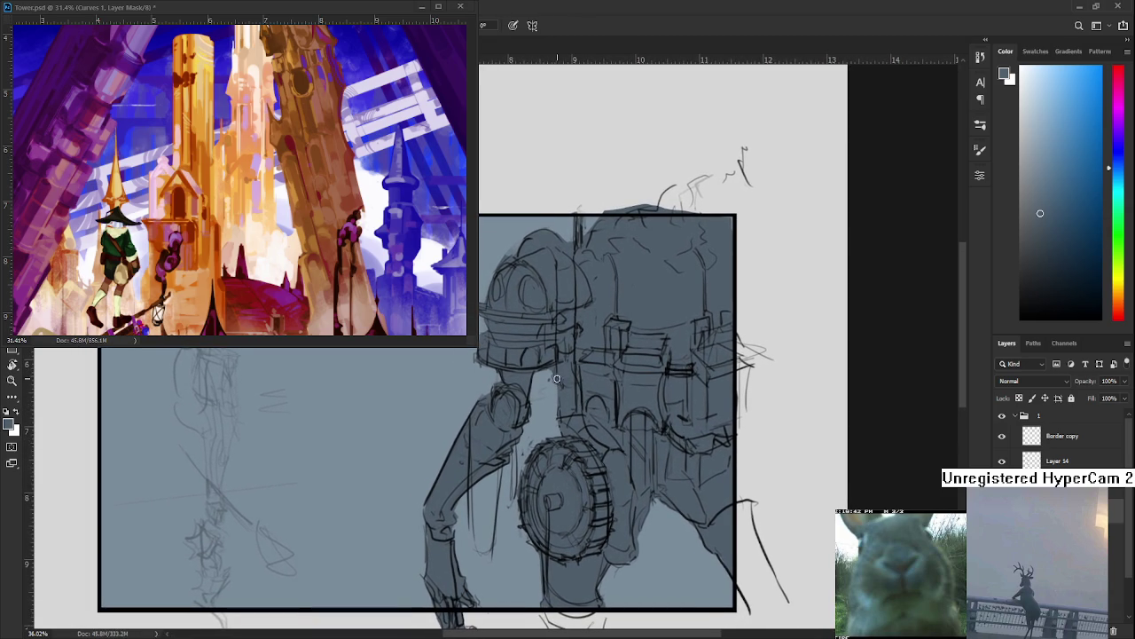
drag(558, 371, 580, 414)
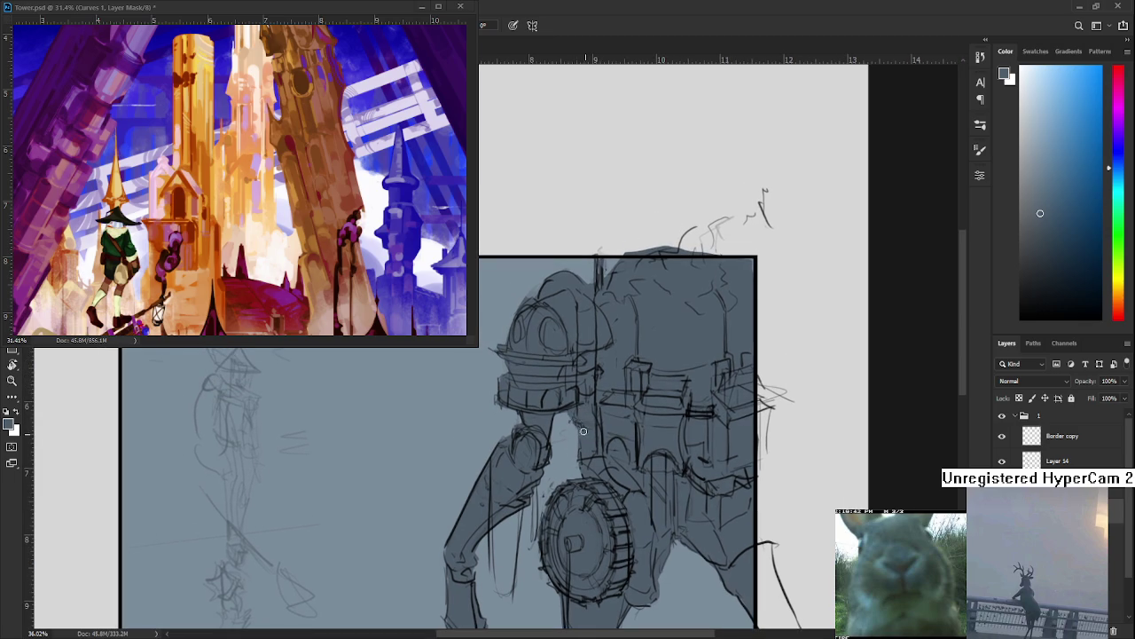
key(e)
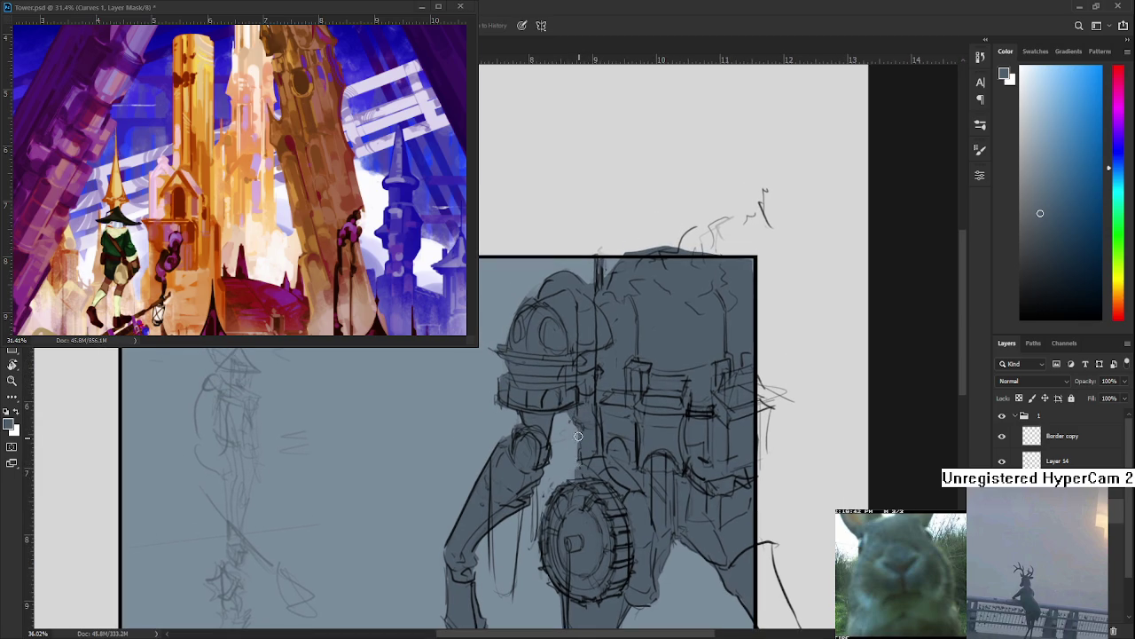
drag(596, 420, 594, 433)
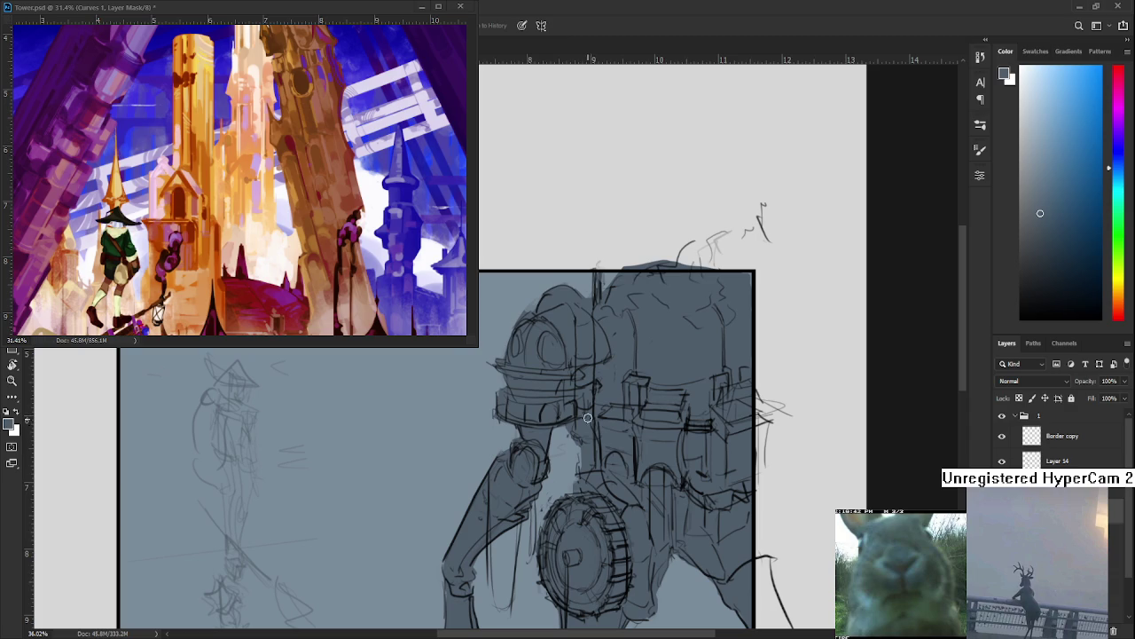
scroll(538, 262, down, 1)
Zoom in on the mech's shoulder and lay grey-blue shading over the sketch lines
scroll(537, 263, down, 2)
scroll(538, 263, down, 2)
scroll(593, 268, up, 1)
scroll(594, 268, up, 2)
scroll(594, 268, up, 1)
scroll(593, 267, up, 1)
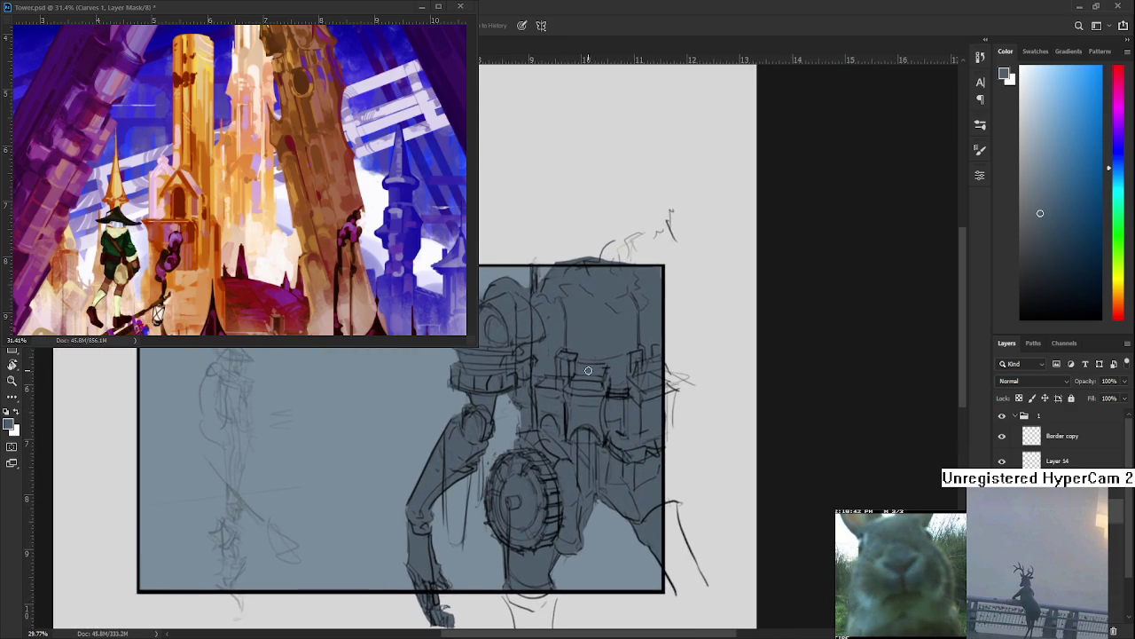
scroll(588, 367, up, 1)
scroll(589, 367, up, 1)
scroll(588, 369, up, 1)
scroll(588, 372, up, 1)
scroll(587, 371, down, 1)
scroll(587, 372, down, 1)
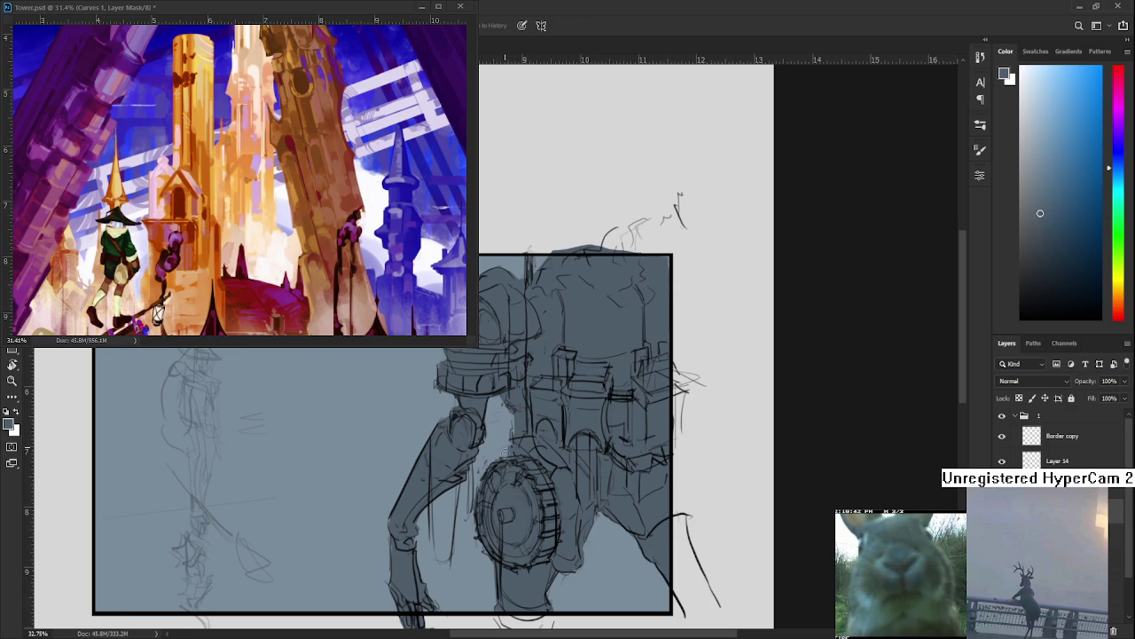
key(b)
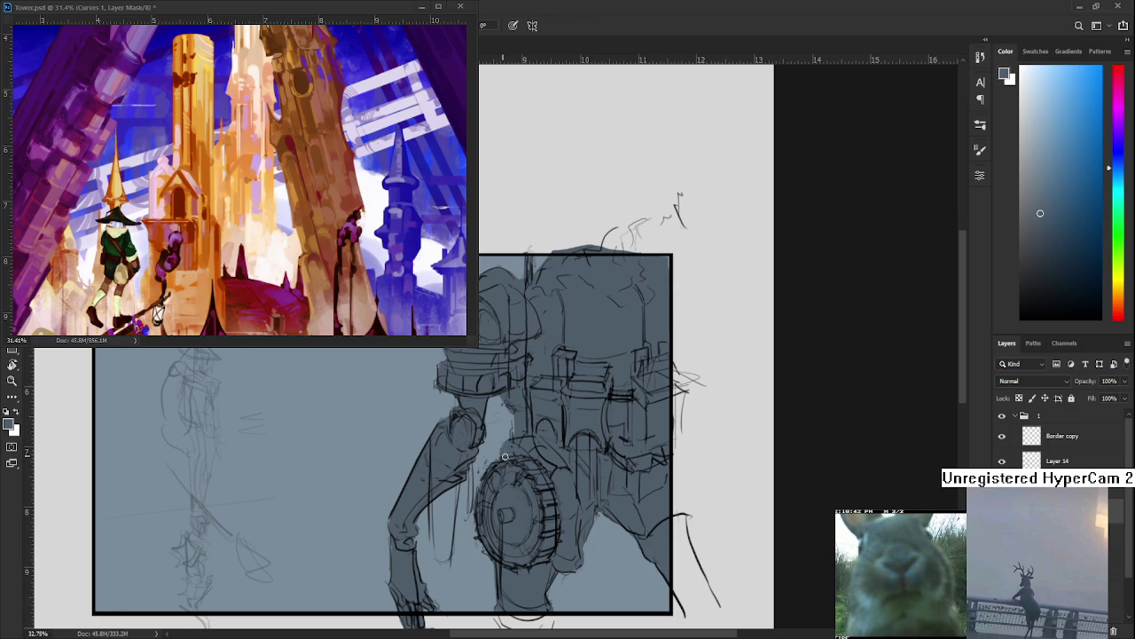
key(e)
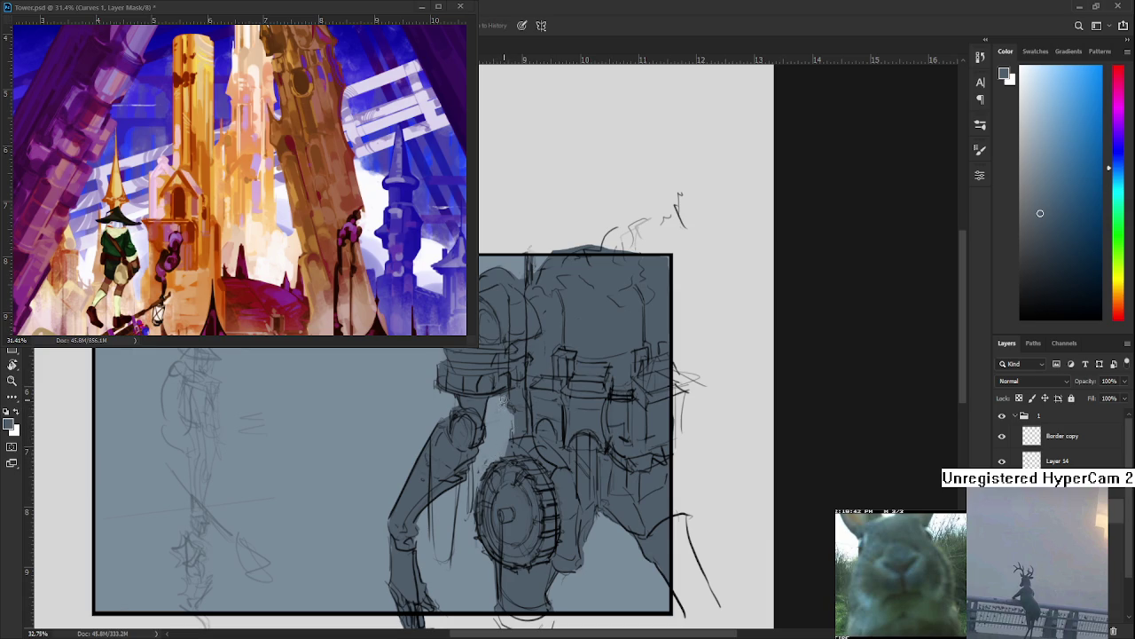
Alternate brushing and erasing to refine edges between the arm, chest and cog wheel
key(b)
key(e)
key(b)
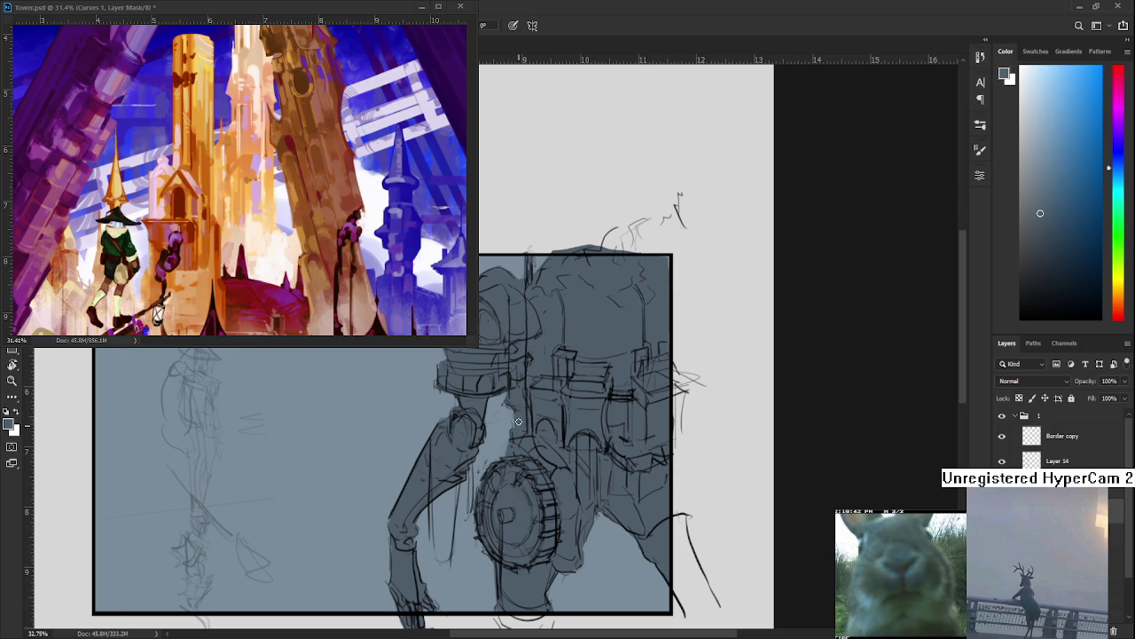
key(e)
key(b)
key(e)
key(b)
mouse_move(617, 409)
mouse_down()
mouse_move(651, 492)
mouse_move(696, 418)
mouse_up()
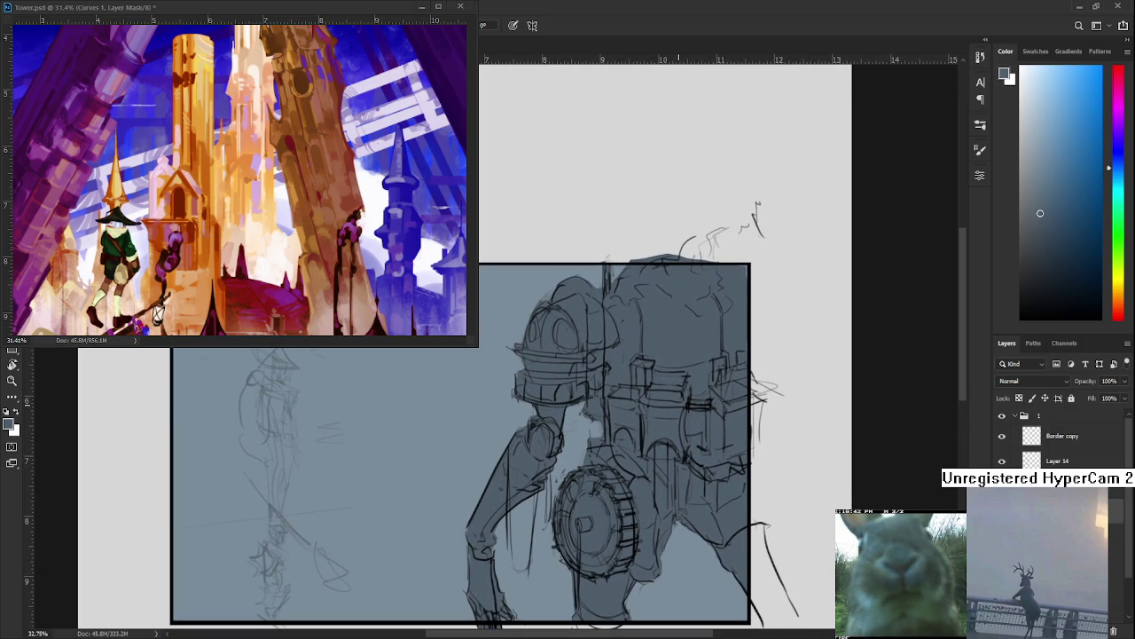
scroll(634, 332, down, 1)
Sample greys from the torso and shoulder, then paint and erase to clear the joint's sketch lines
scroll(633, 332, down, 1)
scroll(633, 332, up, 2)
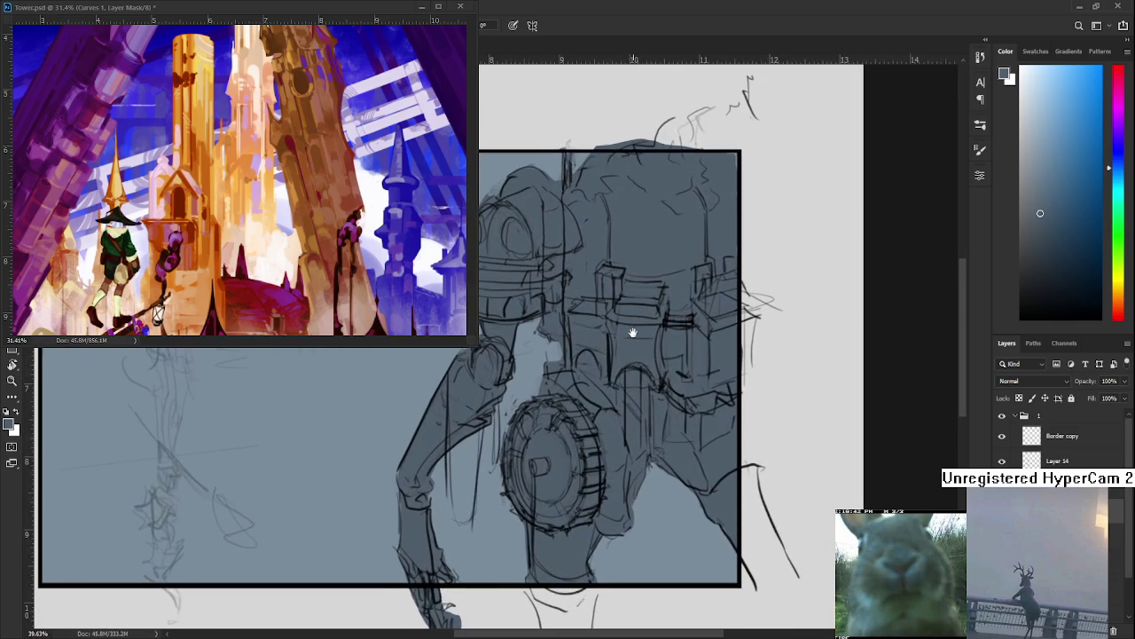
scroll(663, 333, up, 1)
drag(621, 337, 574, 422)
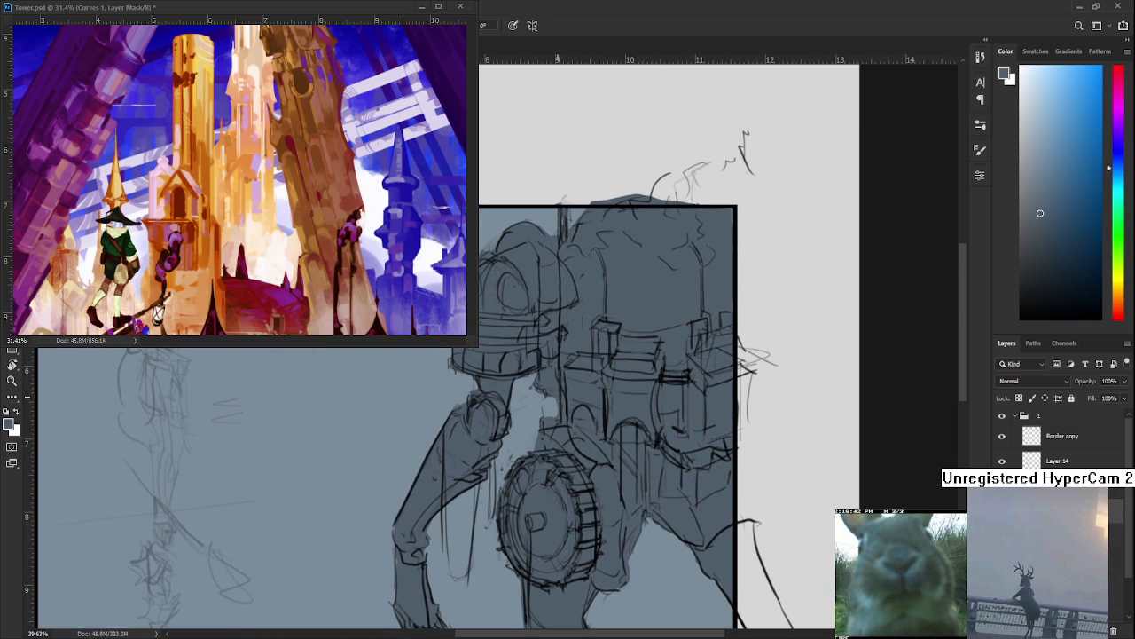
alt+click(547, 377)
drag(550, 403, 530, 428)
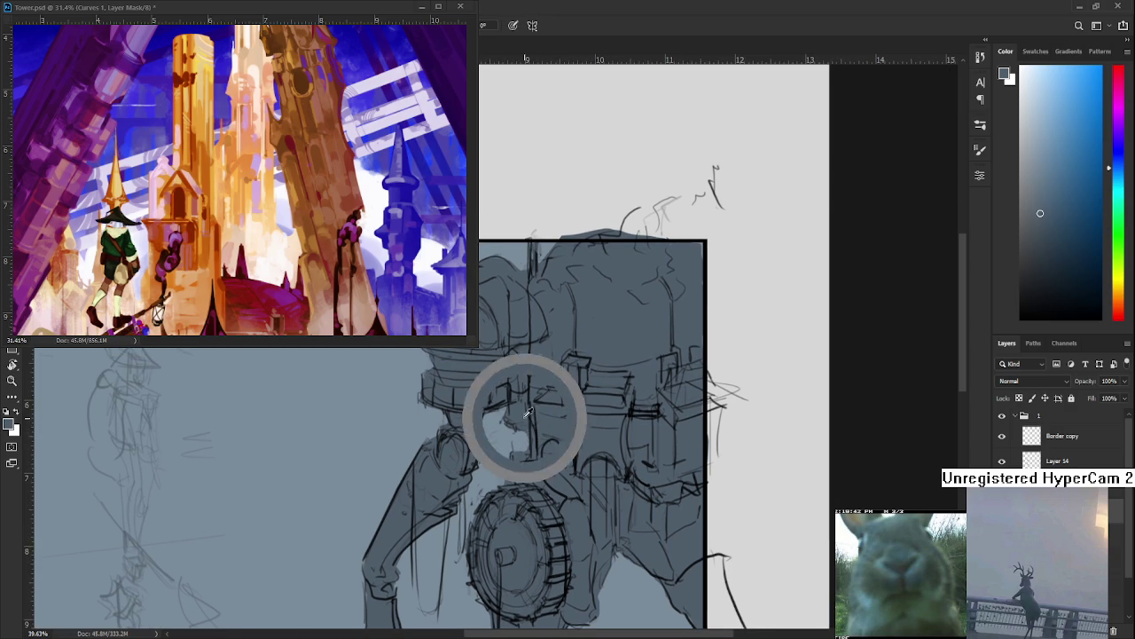
key(e)
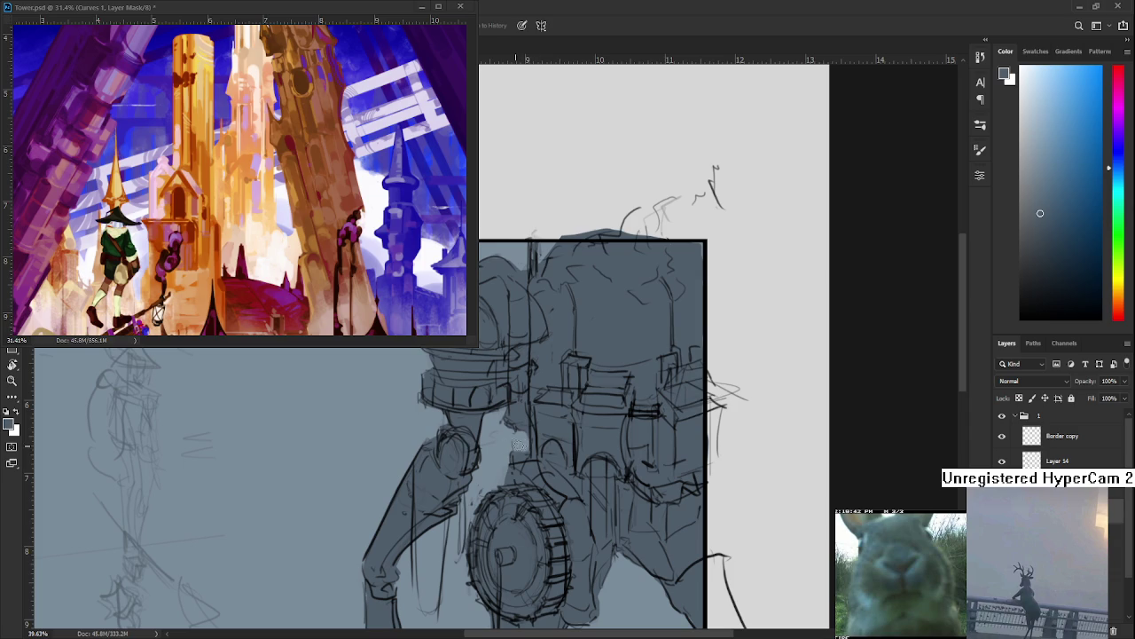
key(b)
alt+click(533, 424)
key(e)
key(b)
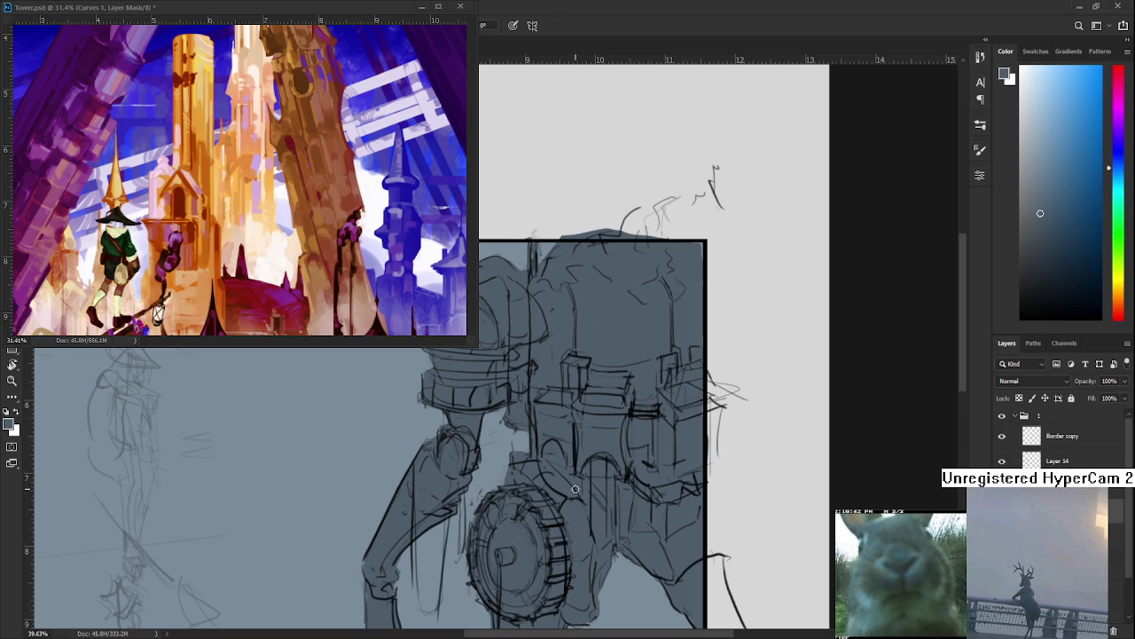
Dab darker grey on the robot's head and shade its upper arm and forearm
drag(594, 500, 675, 418)
scroll(649, 452, down, 2)
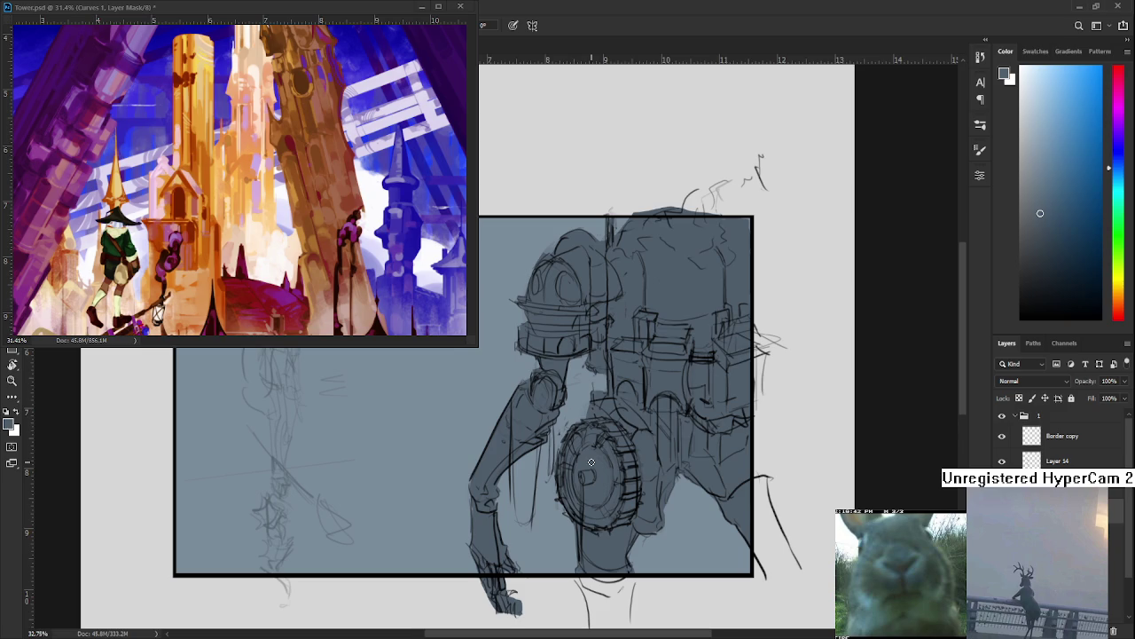
scroll(591, 463, up, 1)
scroll(590, 447, down, 2)
click(661, 275)
click(1040, 257)
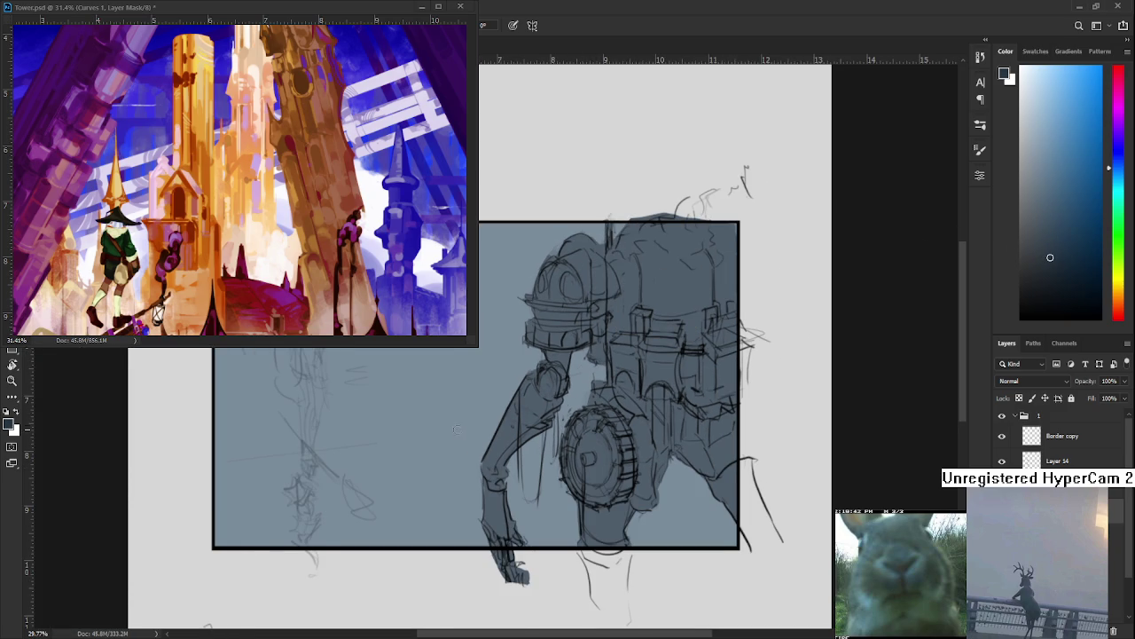
drag(538, 379, 485, 474)
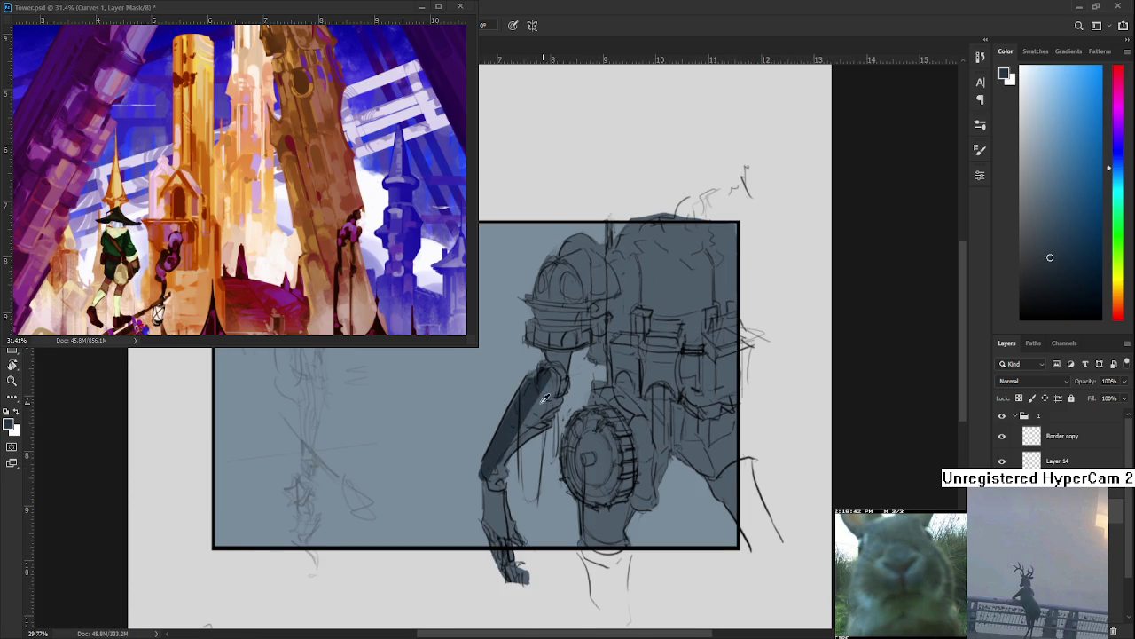
mouse_move(545, 391)
mouse_down()
mouse_move(488, 510)
mouse_move(476, 591)
mouse_up()
drag(543, 399, 529, 459)
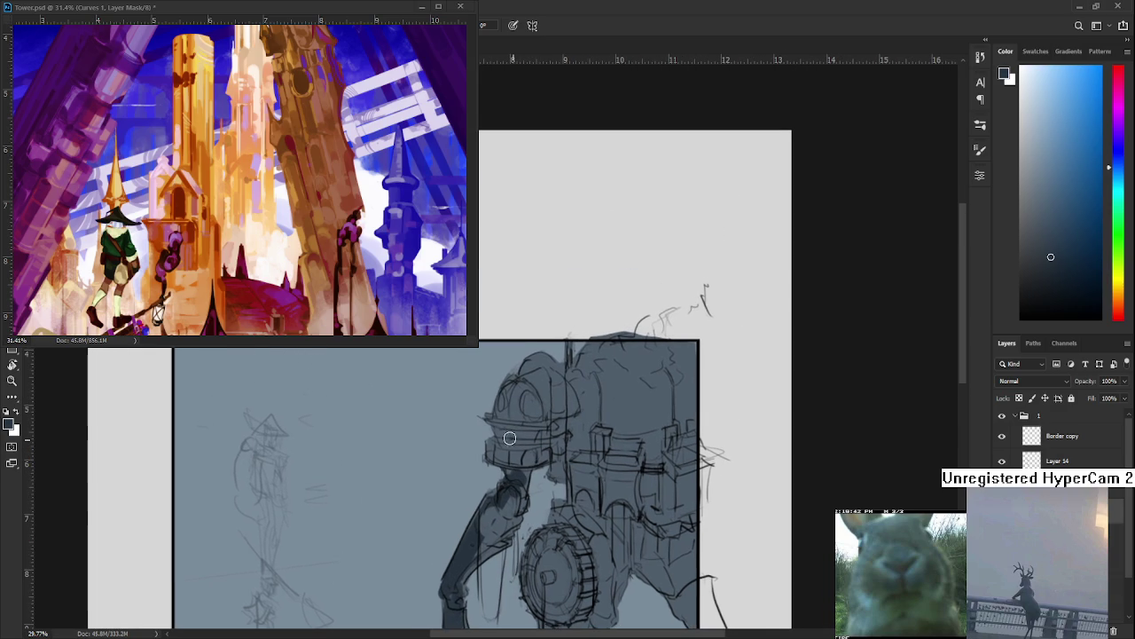
Paint dark shading strokes inside the helmet and sample greys from the dome
mouse_move(518, 387)
mouse_down()
mouse_move(518, 423)
mouse_move(514, 401)
mouse_up()
drag(514, 391, 482, 388)
mouse_move(578, 417)
mouse_down()
mouse_move(576, 378)
mouse_move(600, 376)
mouse_move(555, 384)
mouse_up()
alt+click(538, 406)
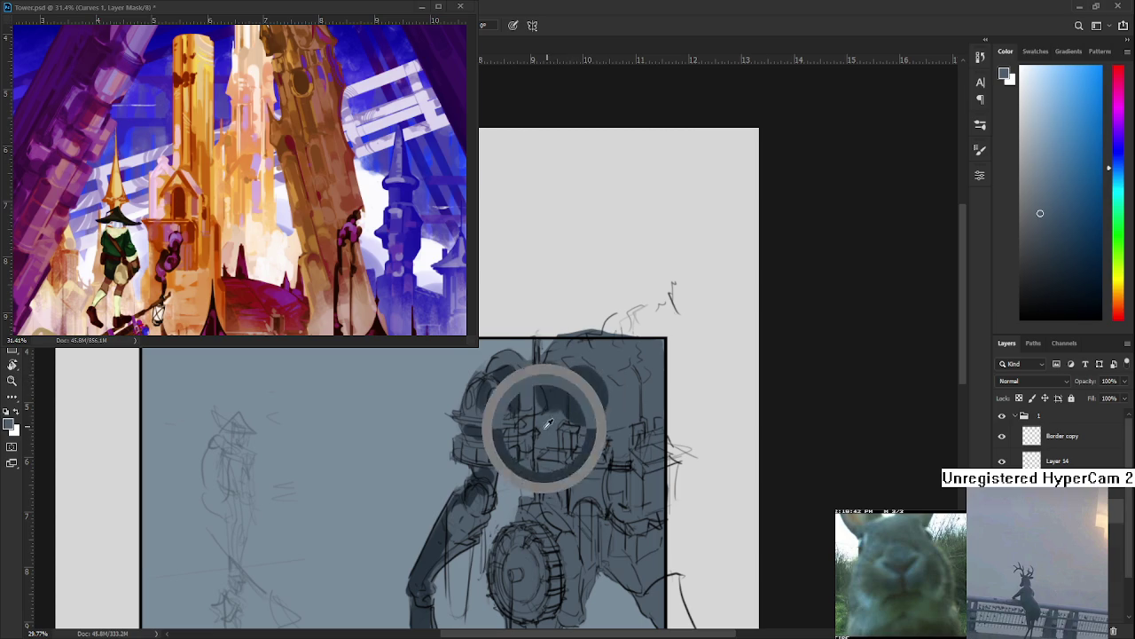
alt+click(535, 394)
alt+click(560, 389)
alt+click(529, 394)
alt+click(562, 388)
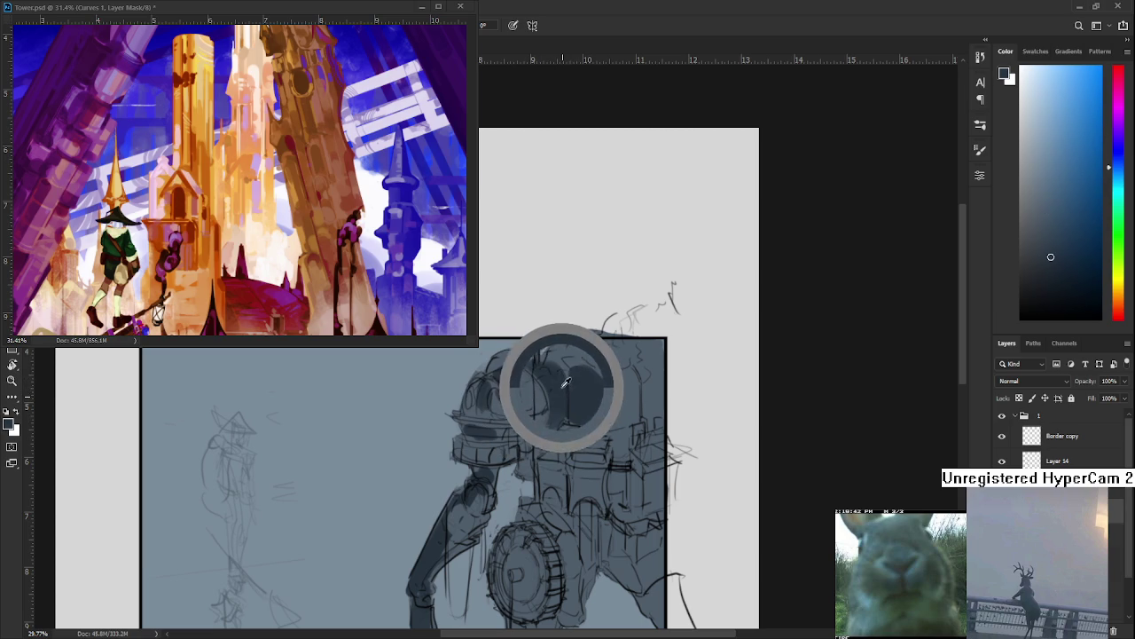
Lay dark strokes and dabs across the dome to deepen its shadow
mouse_move(543, 413)
mouse_down()
mouse_move(574, 390)
mouse_move(608, 393)
mouse_move(621, 417)
mouse_up()
alt+click(609, 415)
alt+click(578, 385)
alt+click(608, 406)
alt+click(608, 393)
alt+click(595, 414)
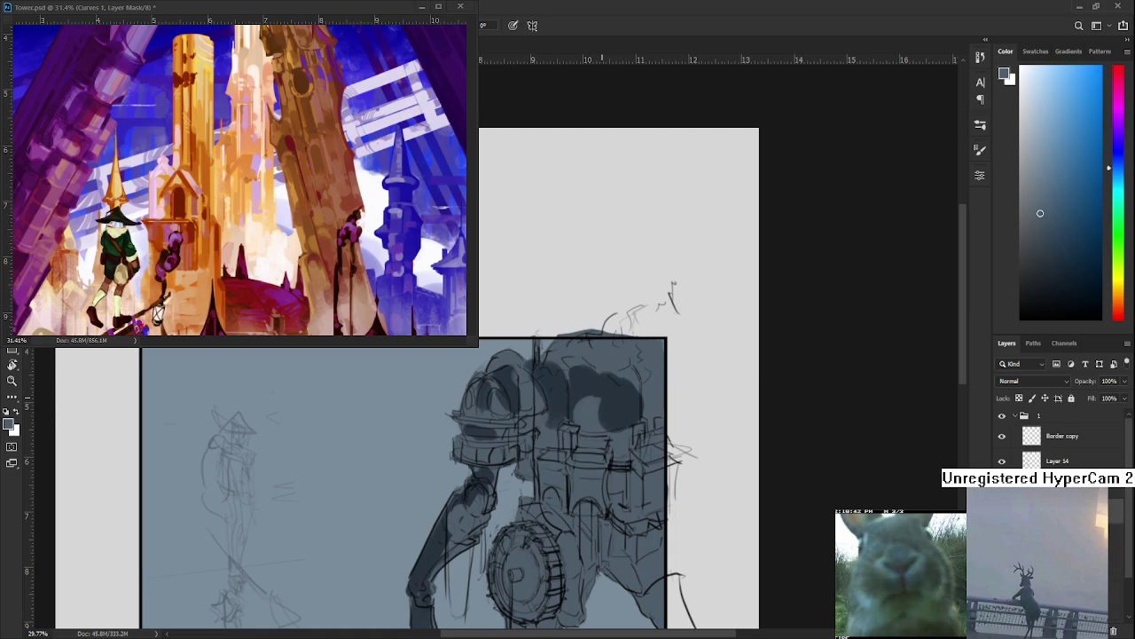
alt+click(593, 400)
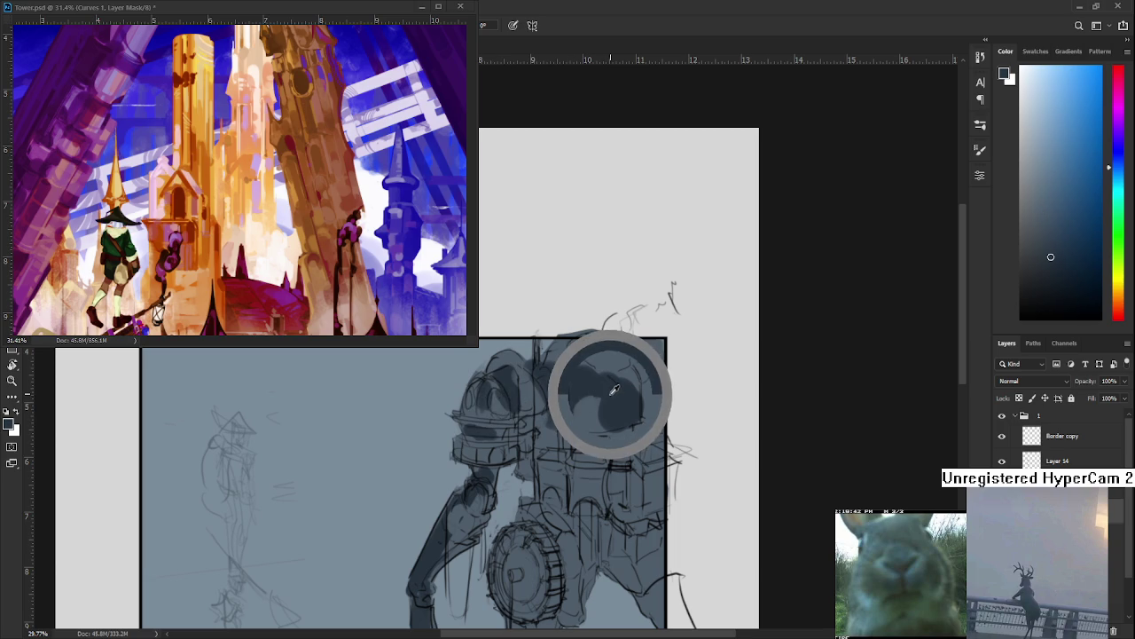
drag(570, 388, 582, 391)
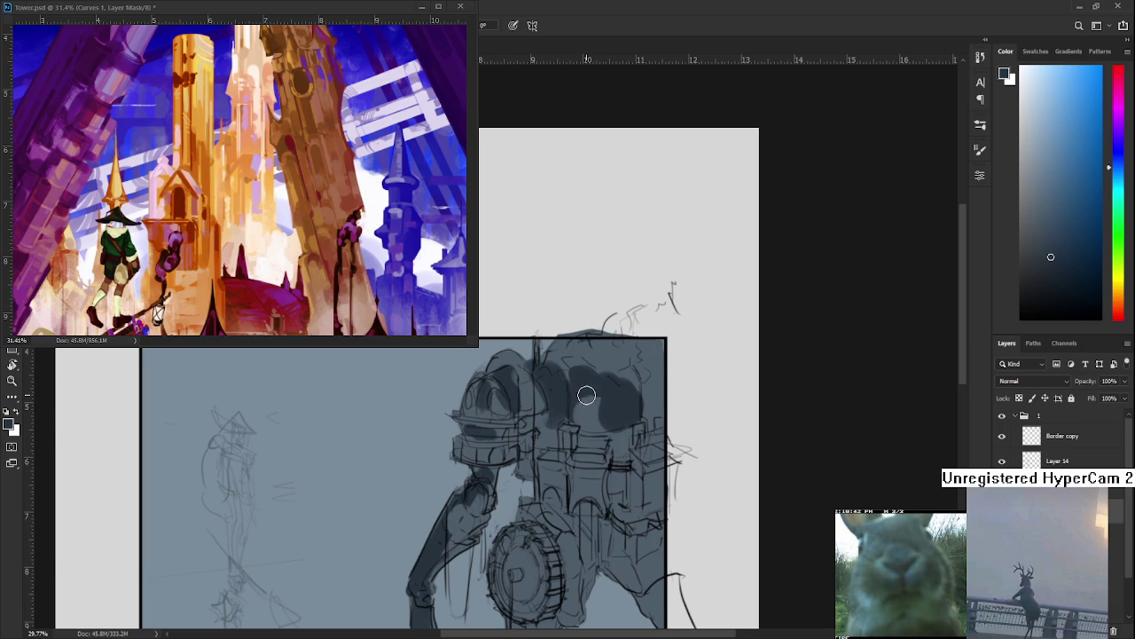
Hunt across the dome for the right shadow tone and settle on it
alt+click(594, 383)
alt+click(601, 390)
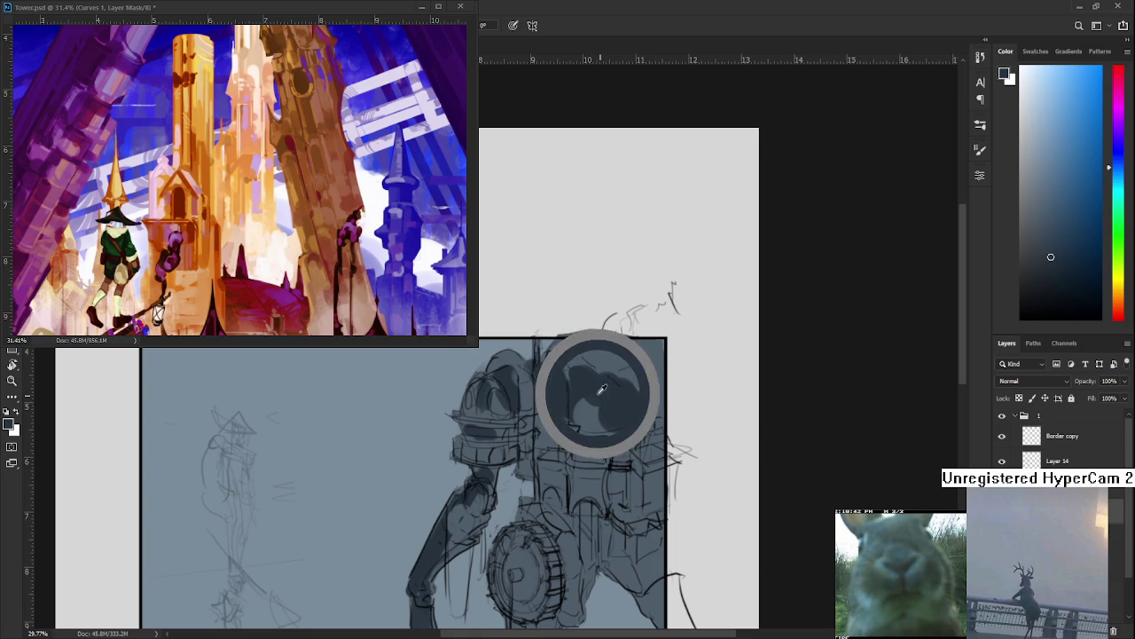
alt+click(600, 391)
drag(600, 390, 587, 388)
alt+click(591, 388)
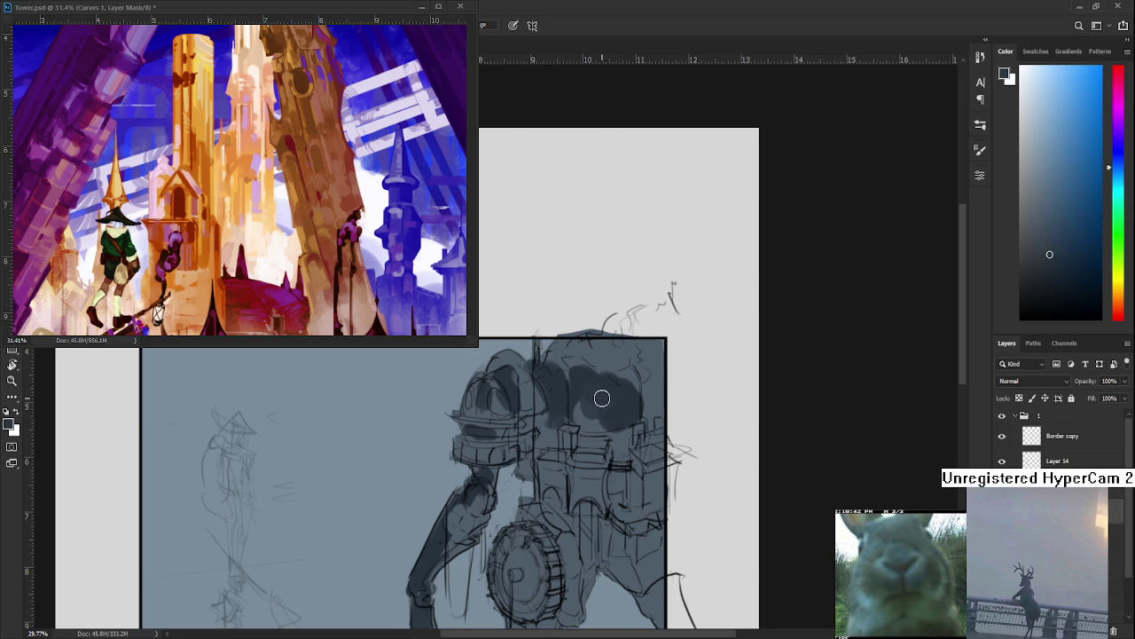
Alt-sample a darker shading tone from the robot's upper back
key(alt)
alt+click(577, 404)
alt+click(579, 403)
alt+click(588, 398)
alt+click(600, 386)
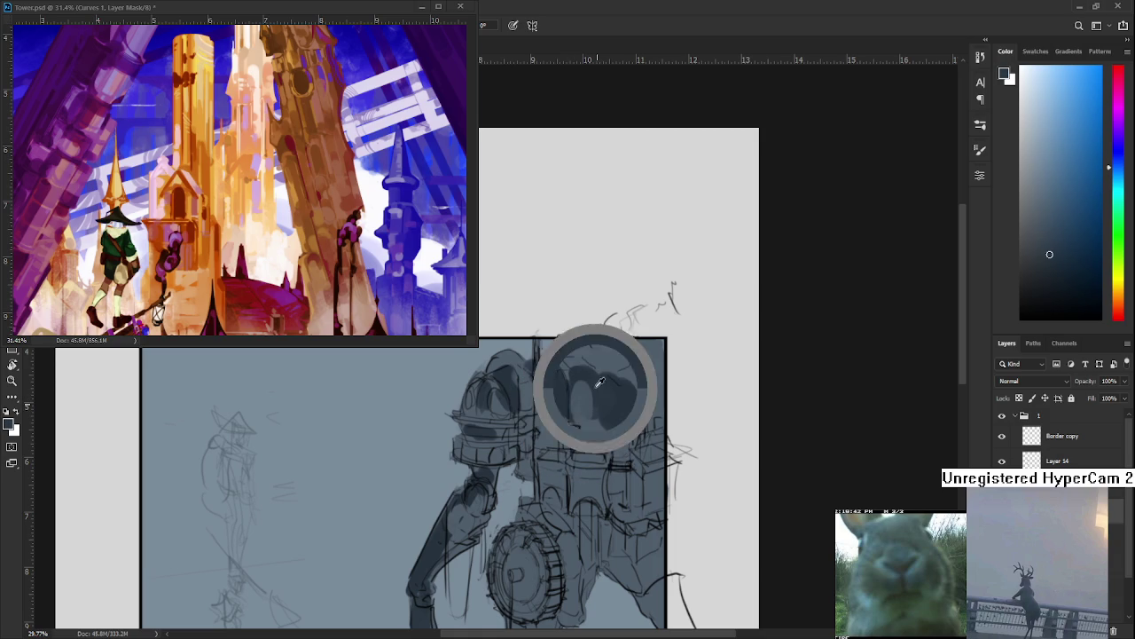
alt+click(571, 406)
alt+click(593, 427)
alt+click(578, 419)
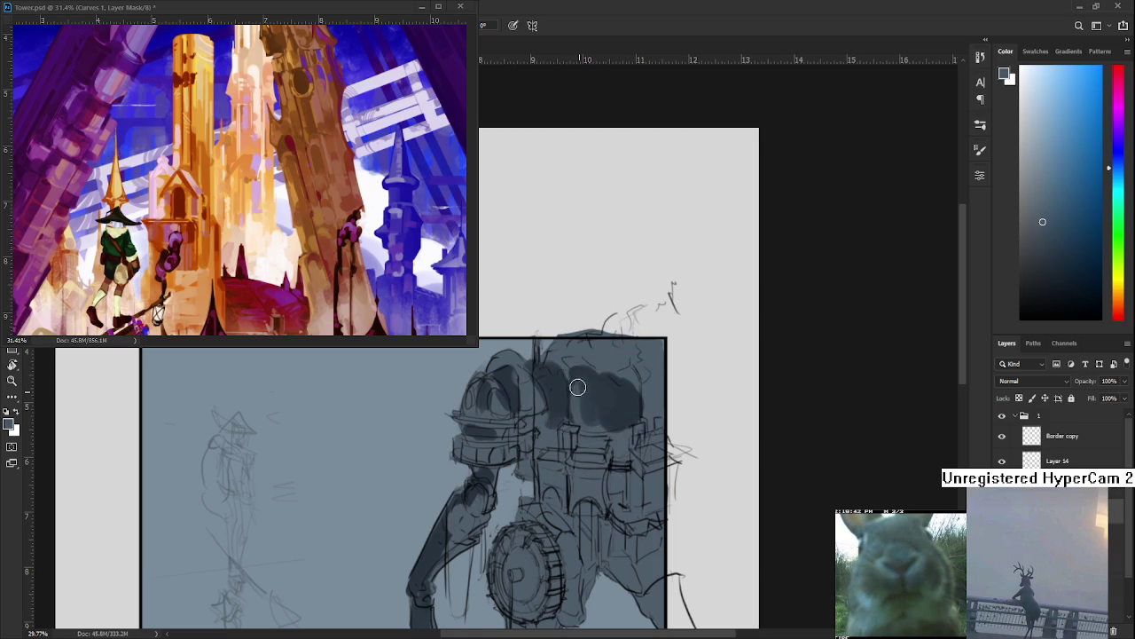
alt+click(593, 416)
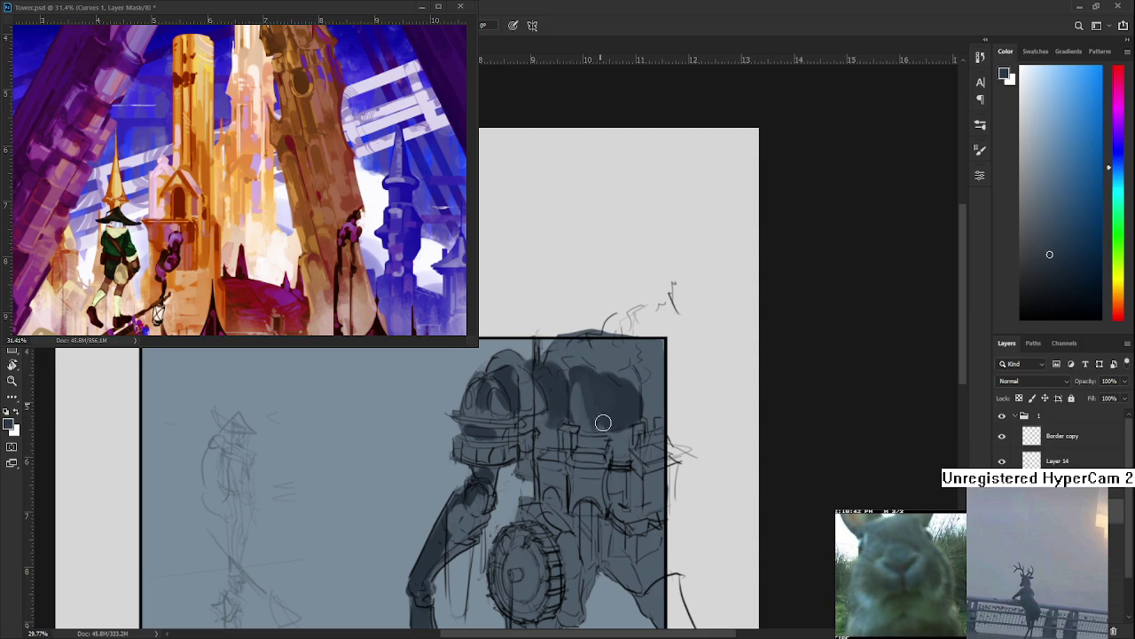
Sample a darker grey and paint dark strokes over the machine's upper right
alt+click(627, 415)
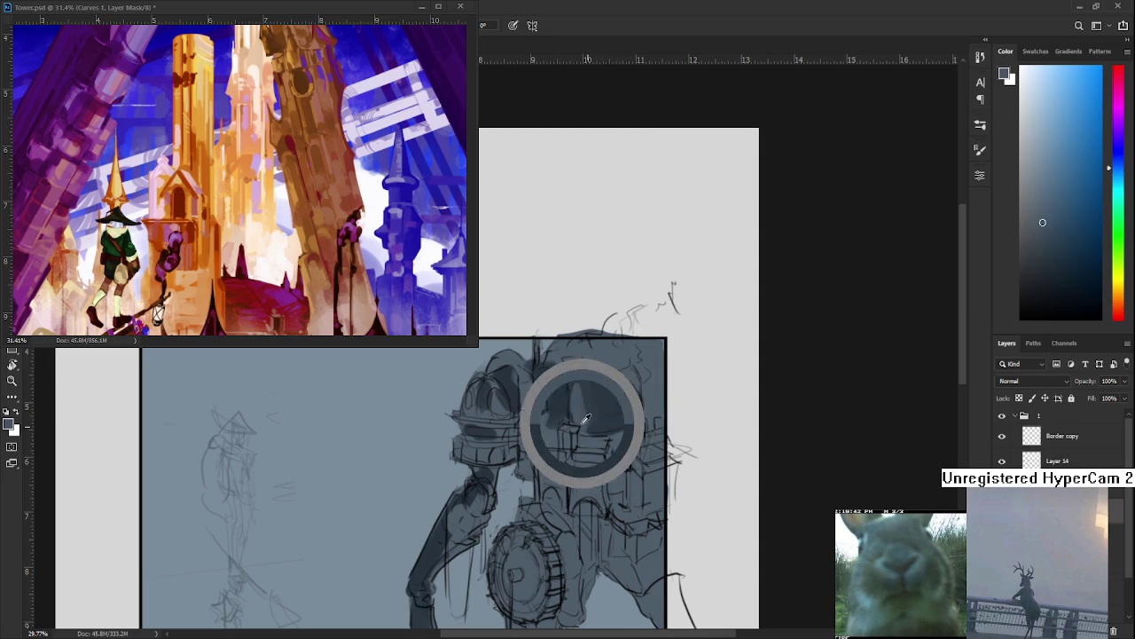
alt+click(608, 432)
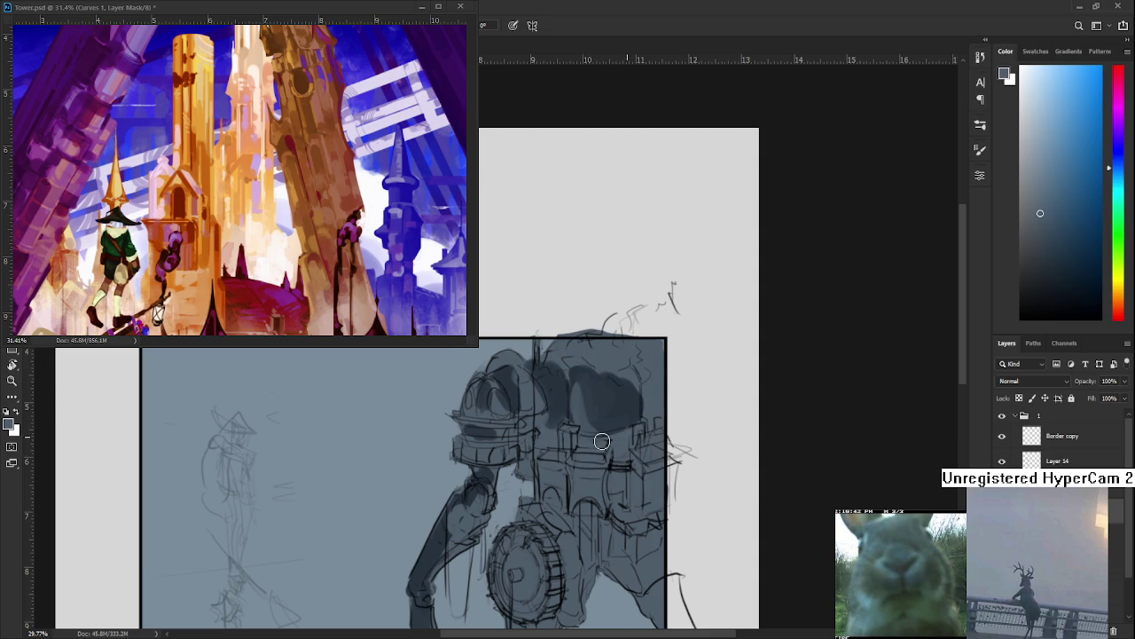
drag(619, 438, 620, 413)
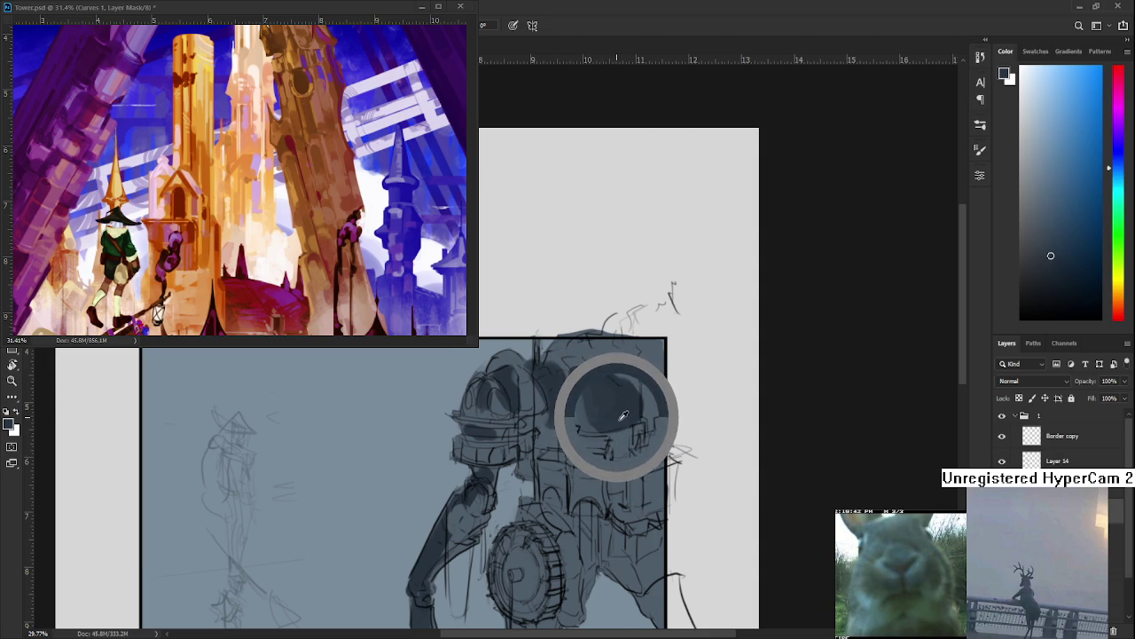
mouse_move(576, 372)
mouse_down()
mouse_move(610, 423)
mouse_move(581, 410)
mouse_up()
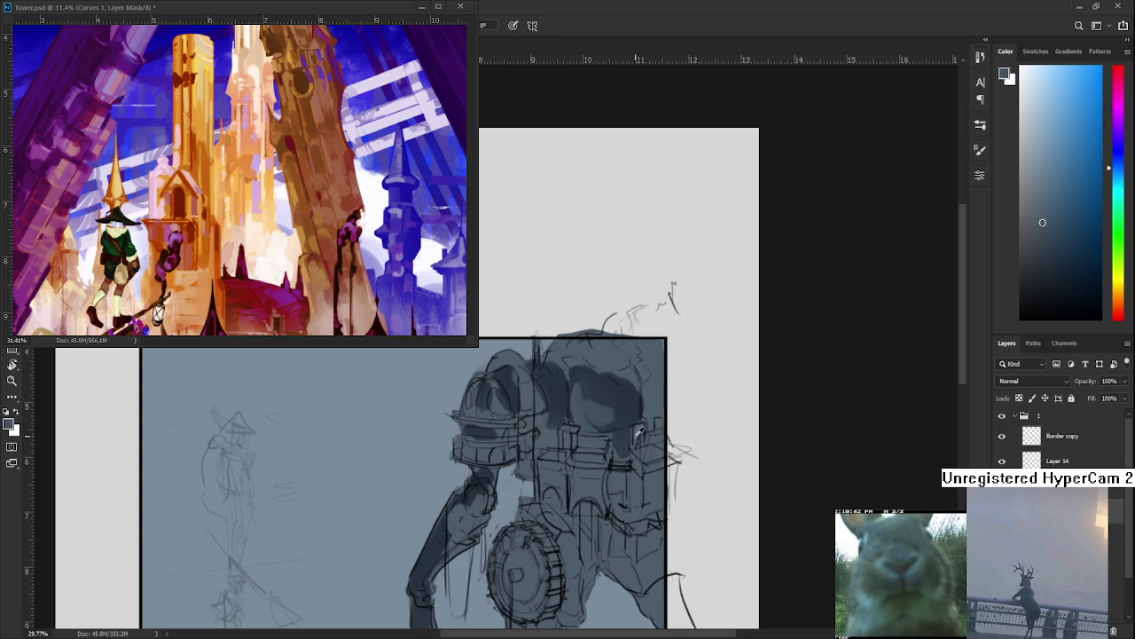
Compare darker and lighter armour tones and paint the chosen one onto the armour
drag(609, 418, 612, 391)
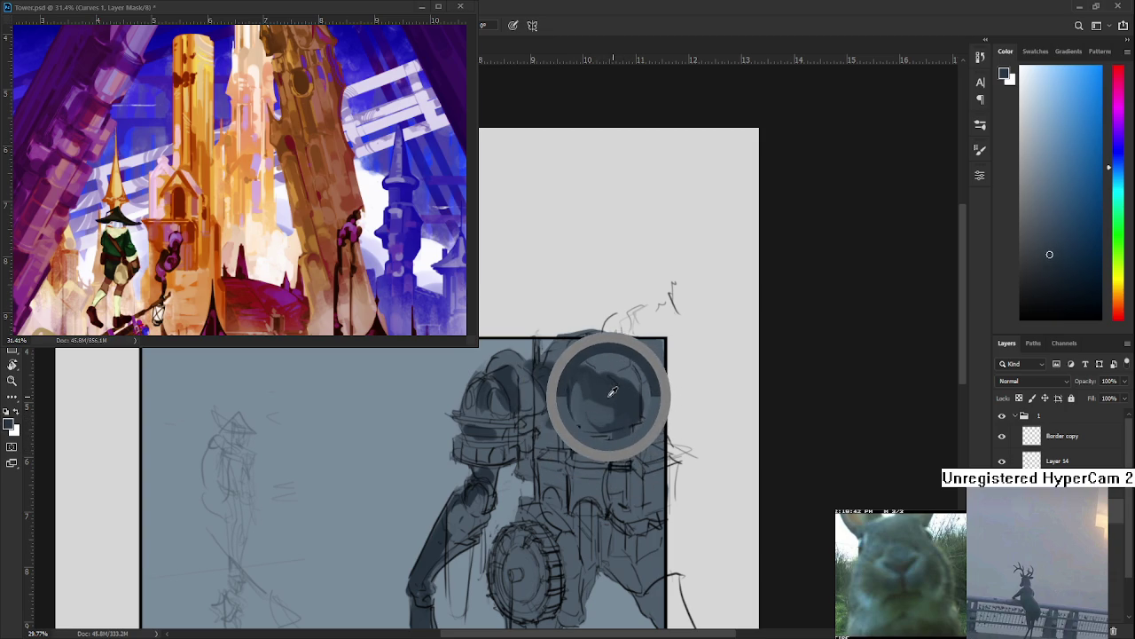
drag(593, 425, 590, 430)
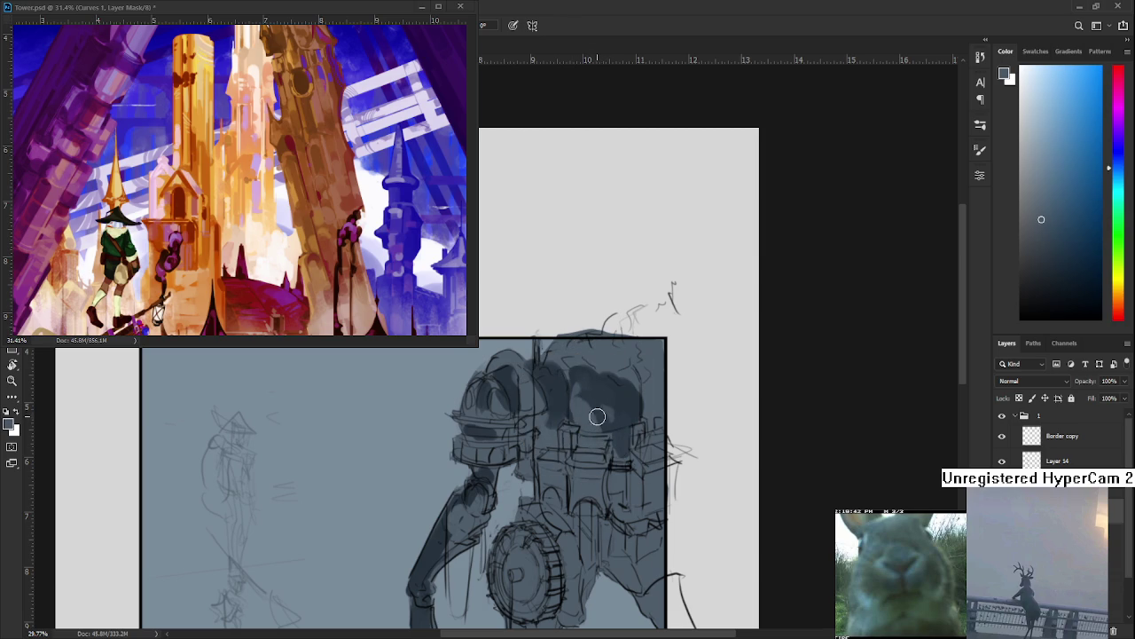
alt+click(616, 391)
drag(615, 391, 612, 407)
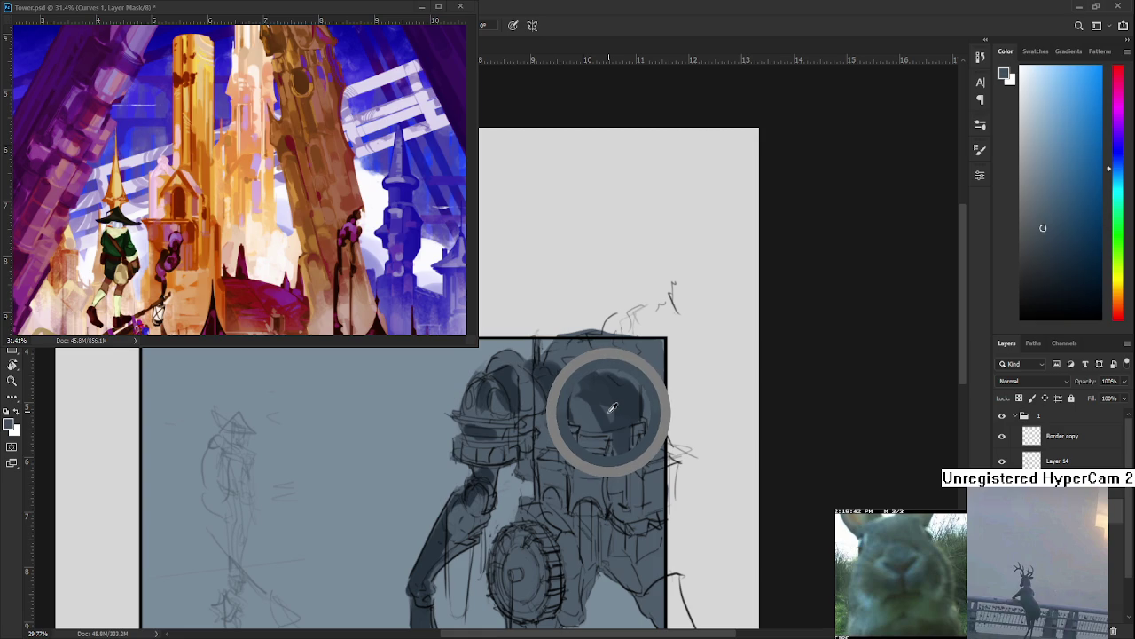
drag(612, 407, 603, 400)
Shrink the brush and sample the dark shadow tone from the armour
key(bracketleft)
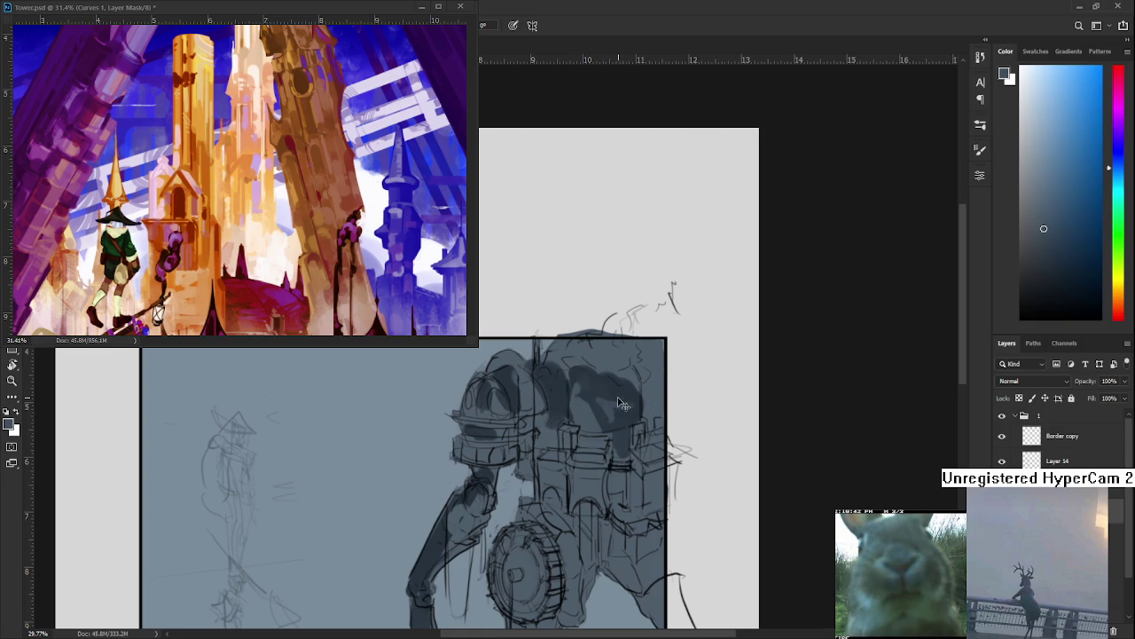
alt+click(617, 400)
alt+click(601, 413)
alt+click(611, 409)
alt+click(614, 406)
alt+click(628, 405)
alt+click(612, 405)
alt+click(620, 397)
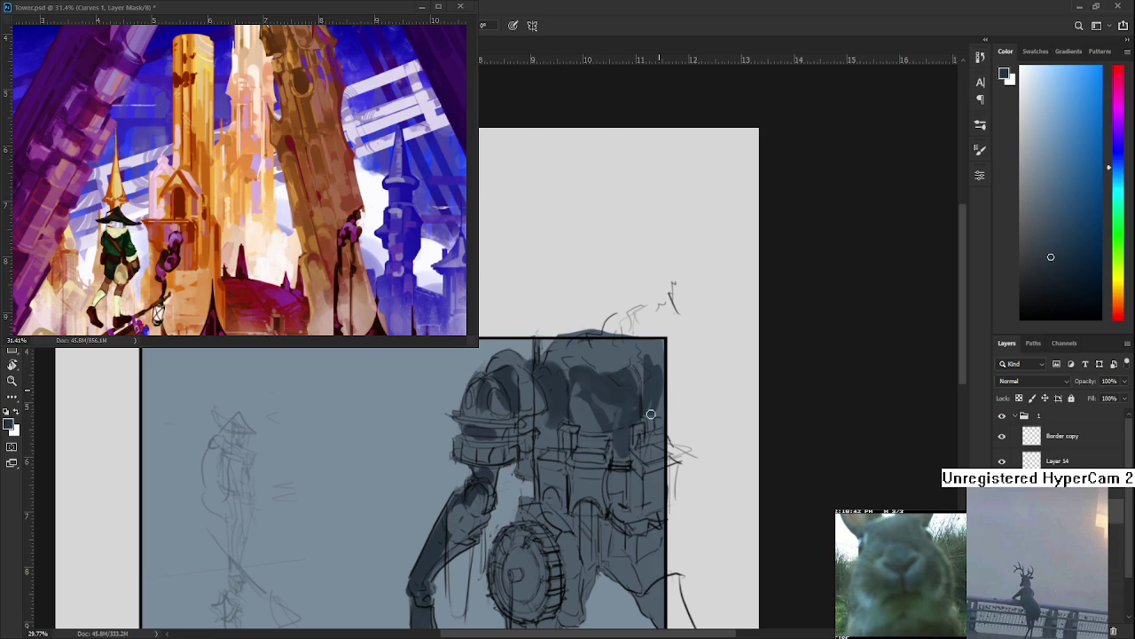
Sample tones near the armour top, adjusting the view of the robot
alt+click(660, 350)
alt+click(648, 406)
alt+click(647, 400)
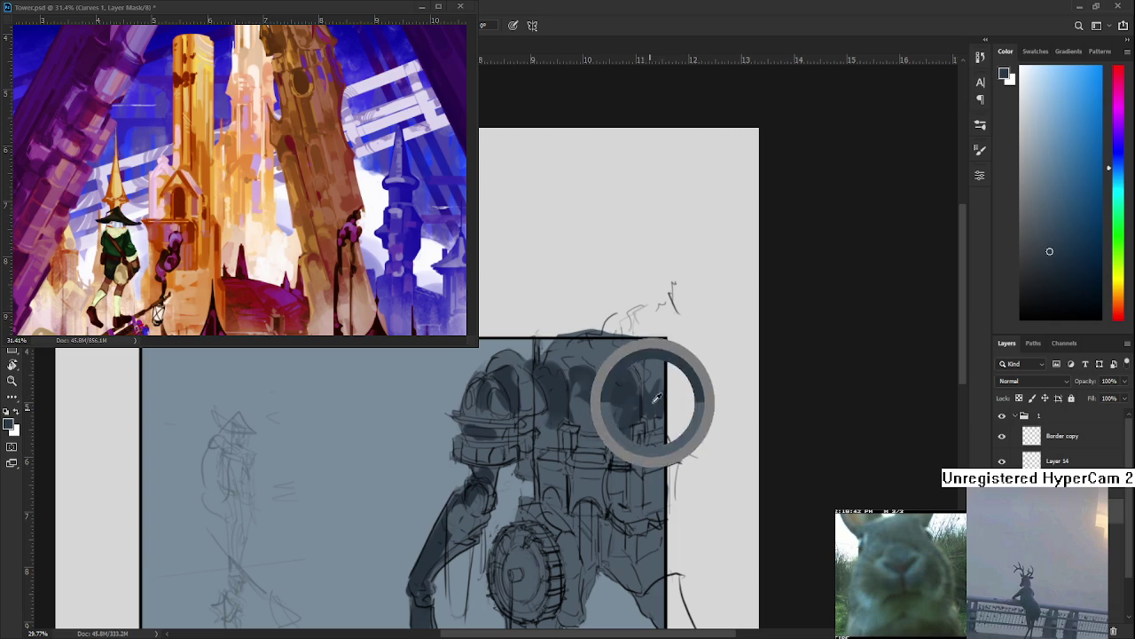
mouse_move(636, 421)
mouse_down()
mouse_move(645, 340)
mouse_move(616, 414)
mouse_up()
alt+click(636, 345)
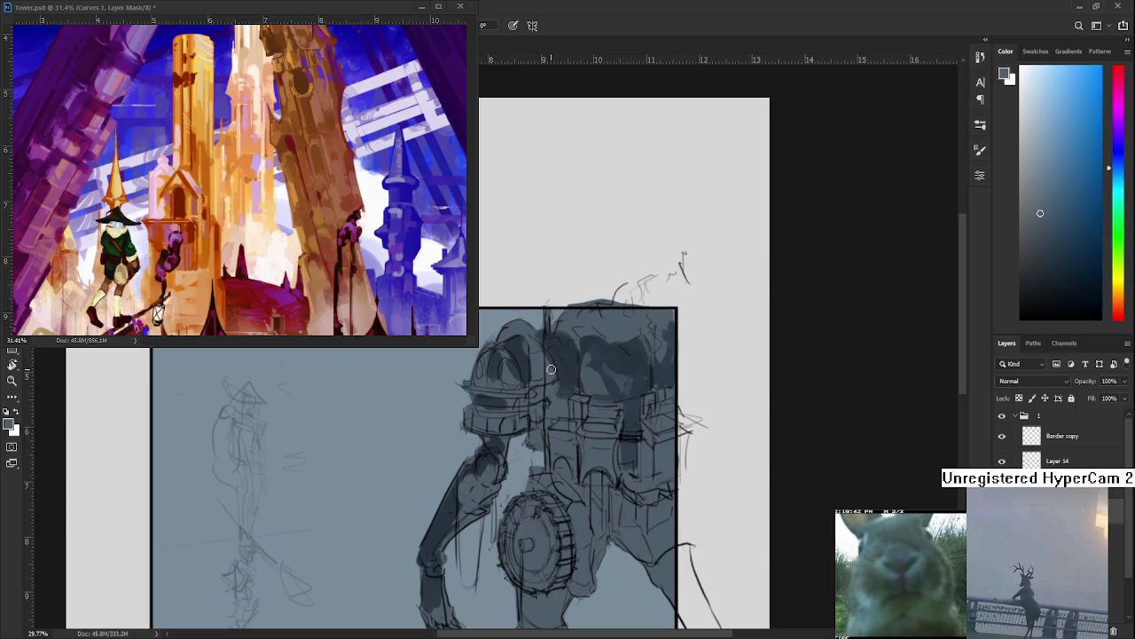
alt+click(567, 373)
Alternate between lighter and darker grey-blue samples from the robot
alt+click(551, 392)
alt+click(557, 399)
alt+click(564, 394)
alt+click(562, 404)
alt+click(563, 394)
alt+click(635, 364)
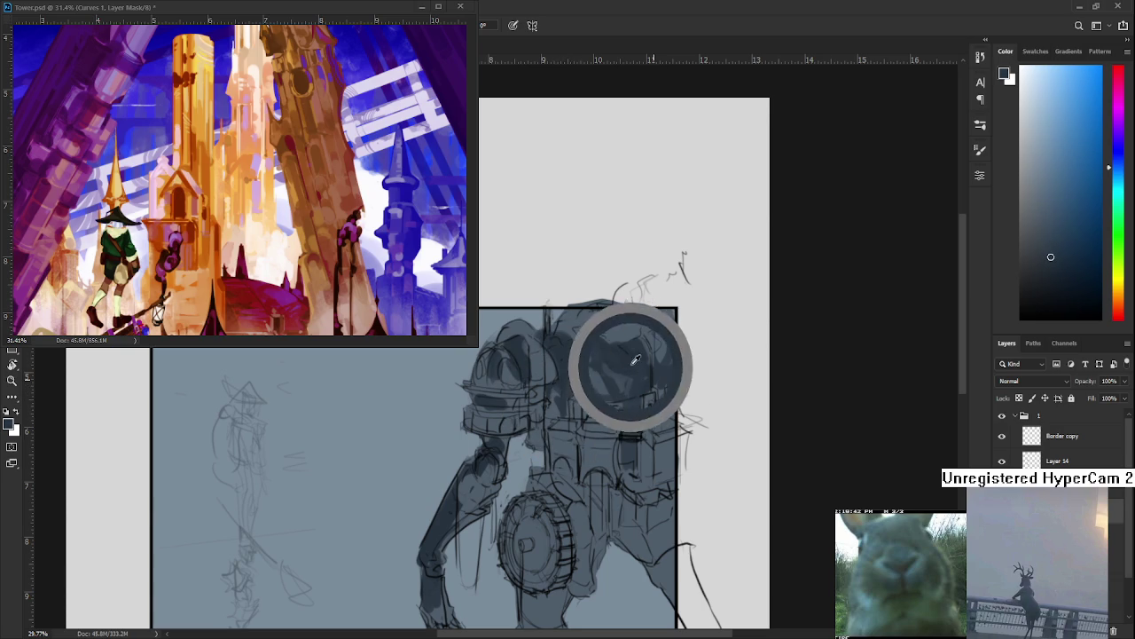
alt+click(626, 376)
Sample lighter and darker grey-blues from the robot's lower body and gear
scroll(579, 472, down, 2)
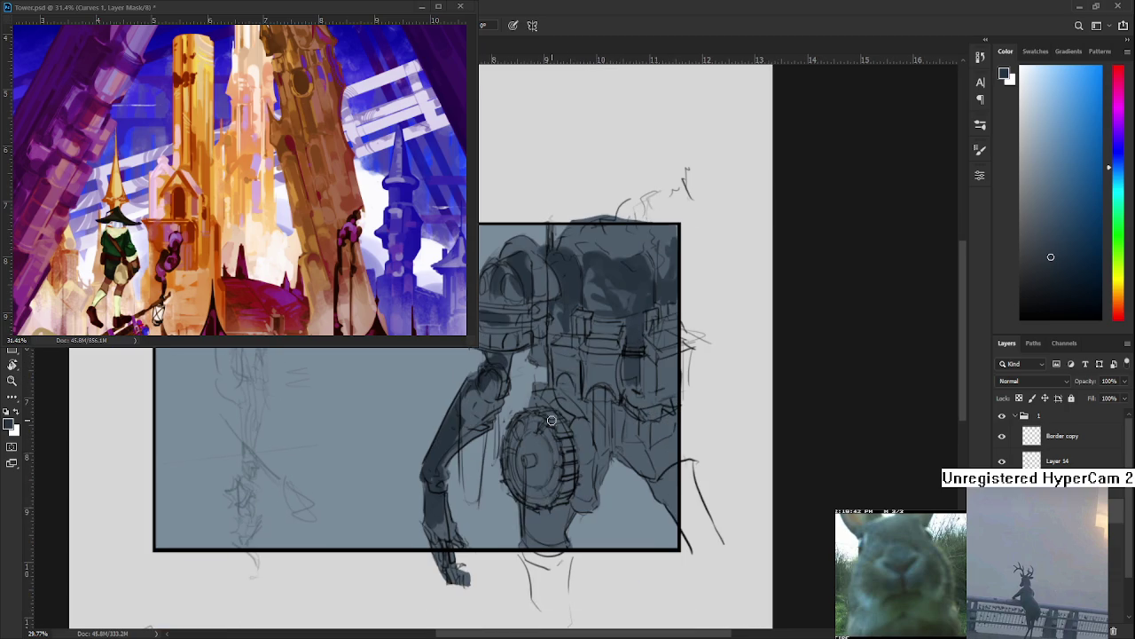
alt+click(556, 514)
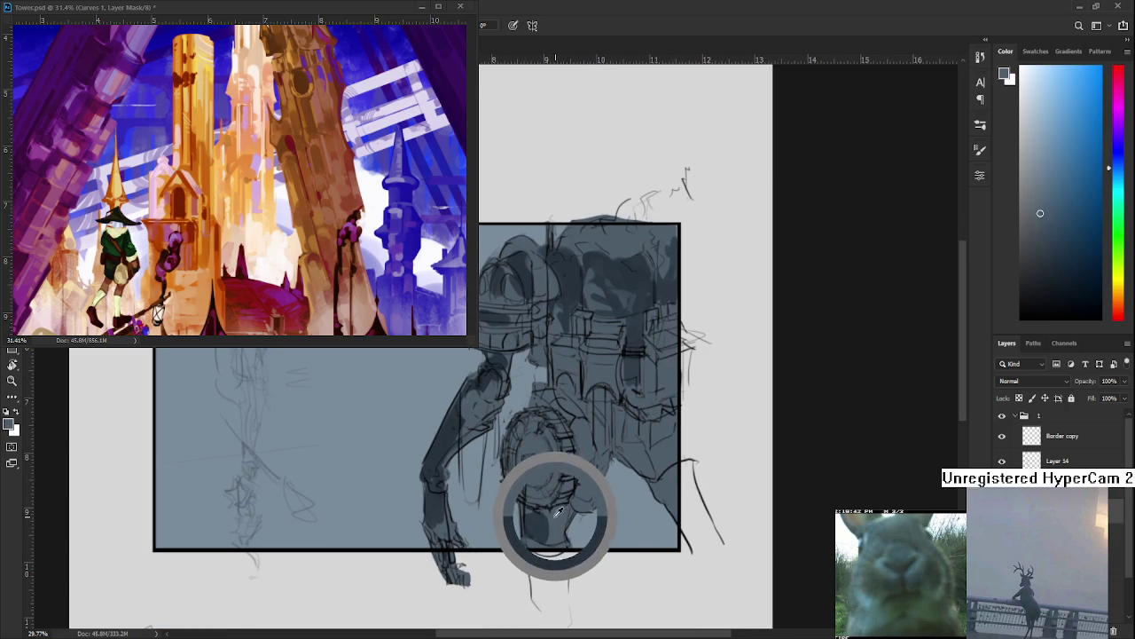
alt+click(557, 523)
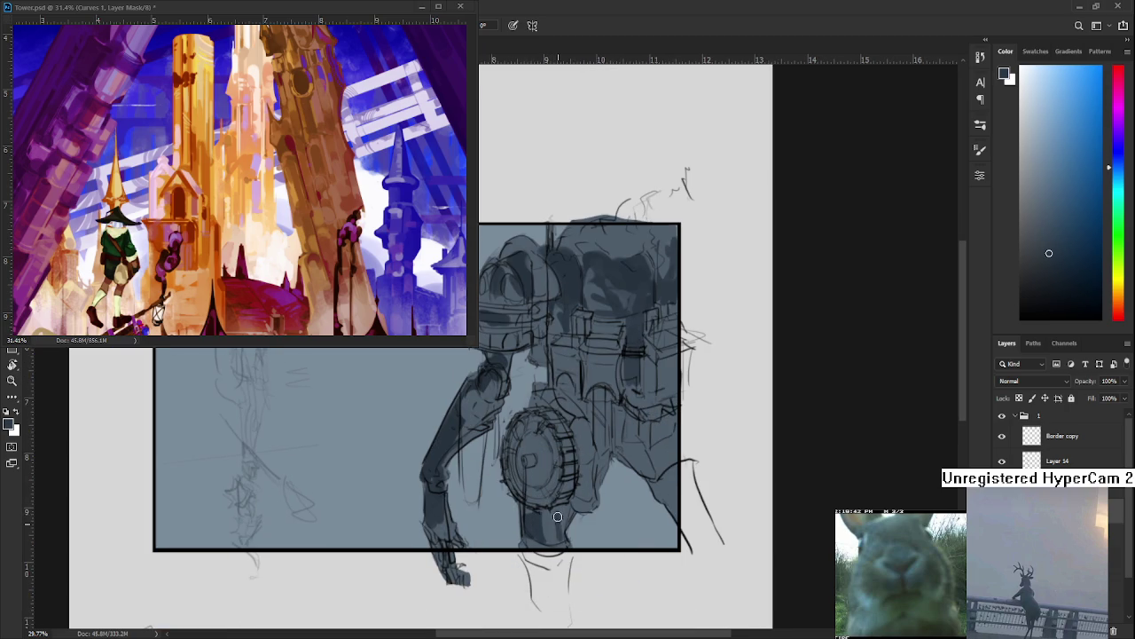
alt+click(561, 512)
alt+click(530, 526)
alt+click(554, 528)
alt+click(553, 527)
alt+click(572, 504)
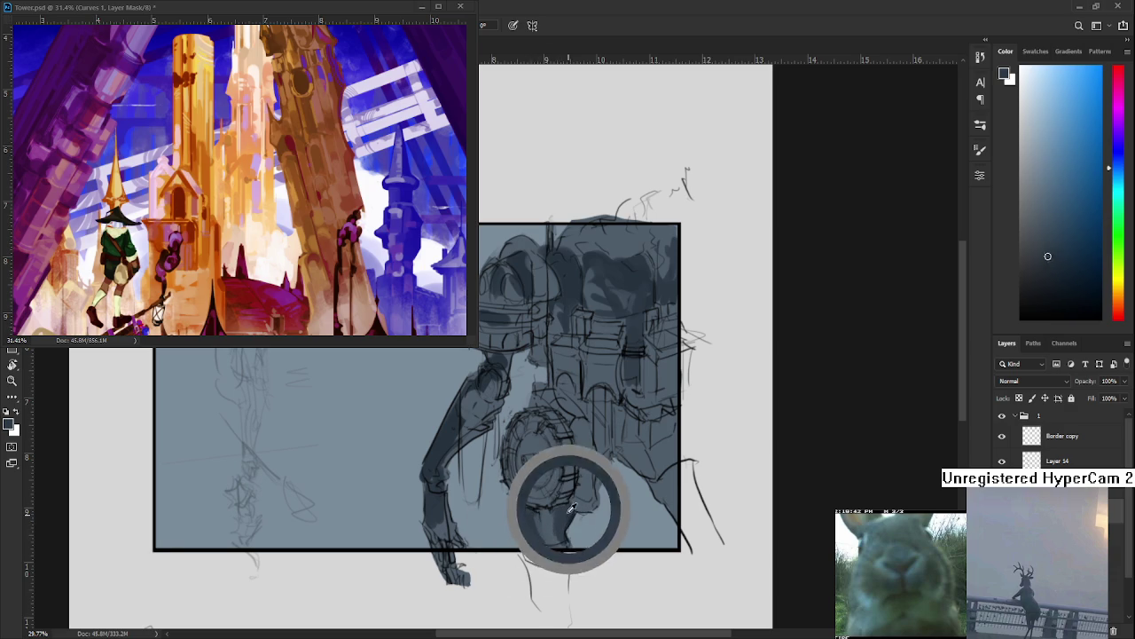
alt+click(557, 508)
alt+click(557, 509)
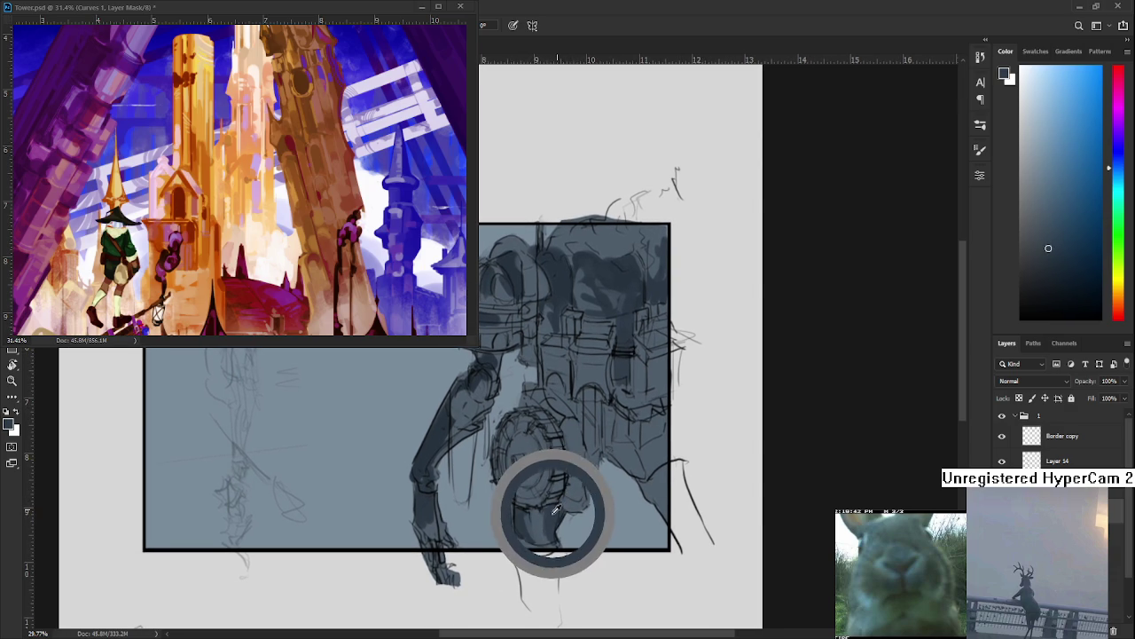
Undo two painting steps and resample shades from the robot's torso
key(ctrl+z)
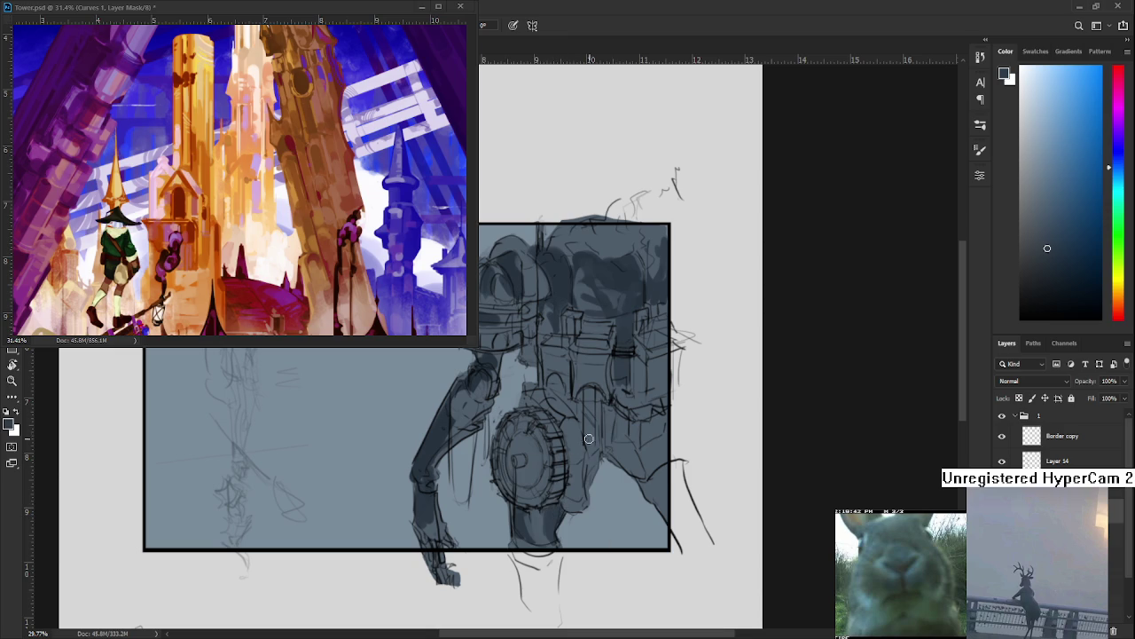
key(ctrl+z)
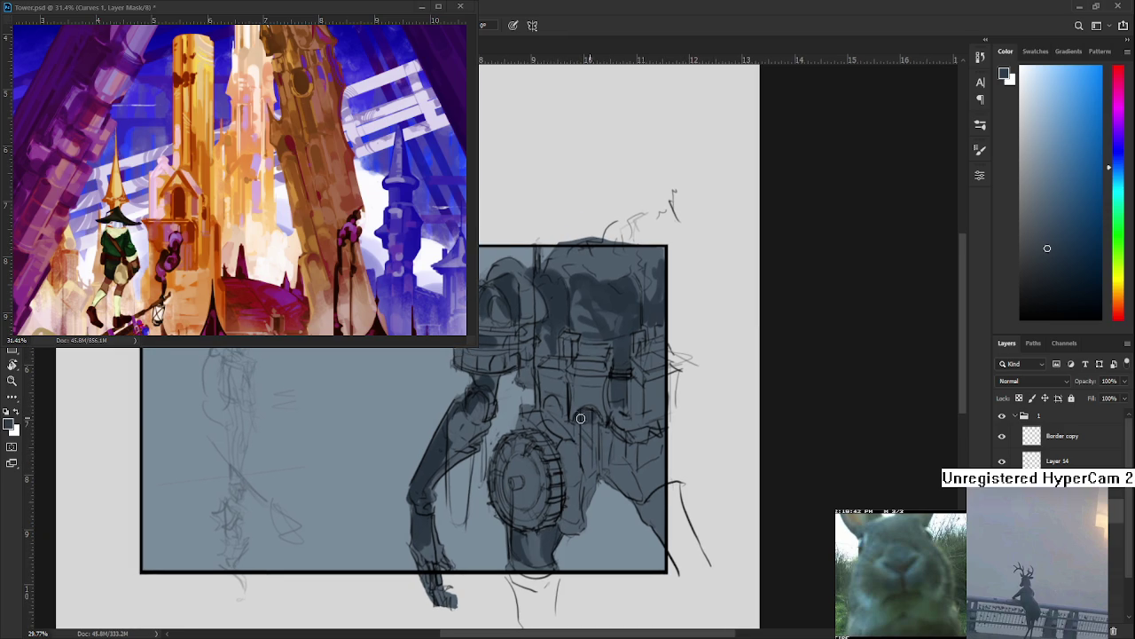
alt+click(592, 408)
alt+click(593, 408)
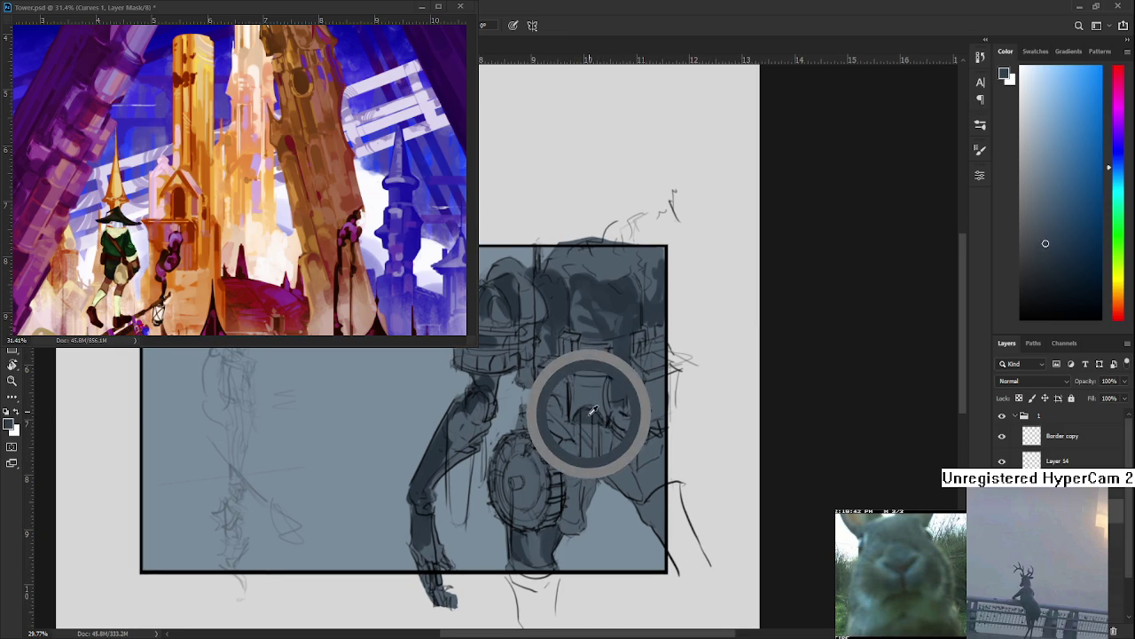
drag(592, 408, 585, 415)
alt+click(586, 416)
alt+click(584, 416)
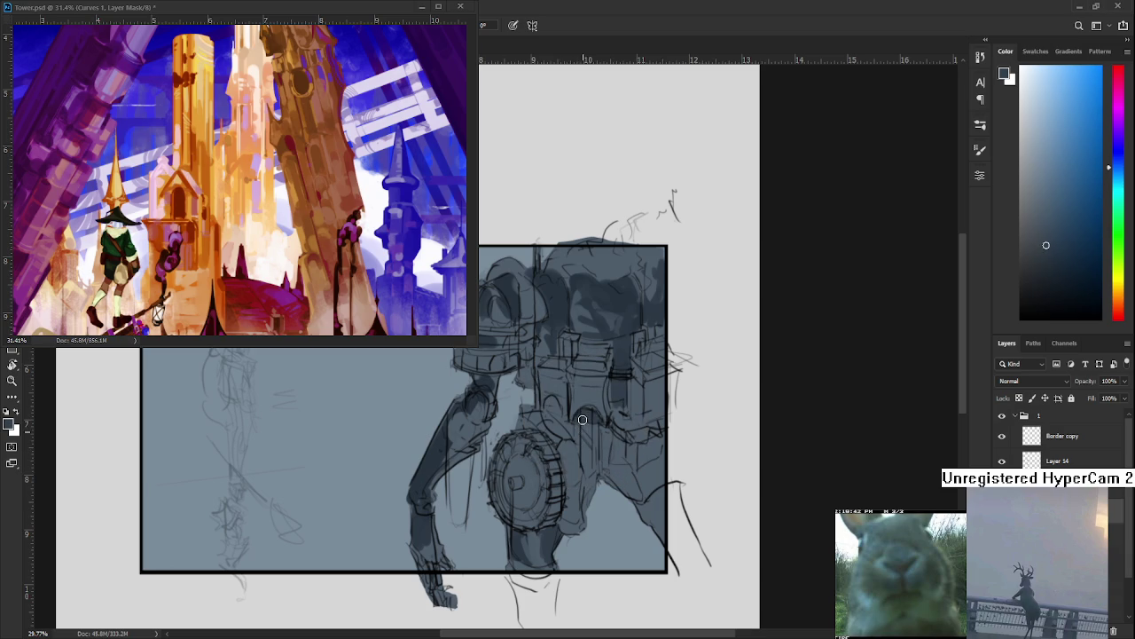
alt+click(586, 415)
alt+click(592, 411)
Paint dark vertical strokes down the robot's lower body with a sampled darker shade
alt+click(608, 441)
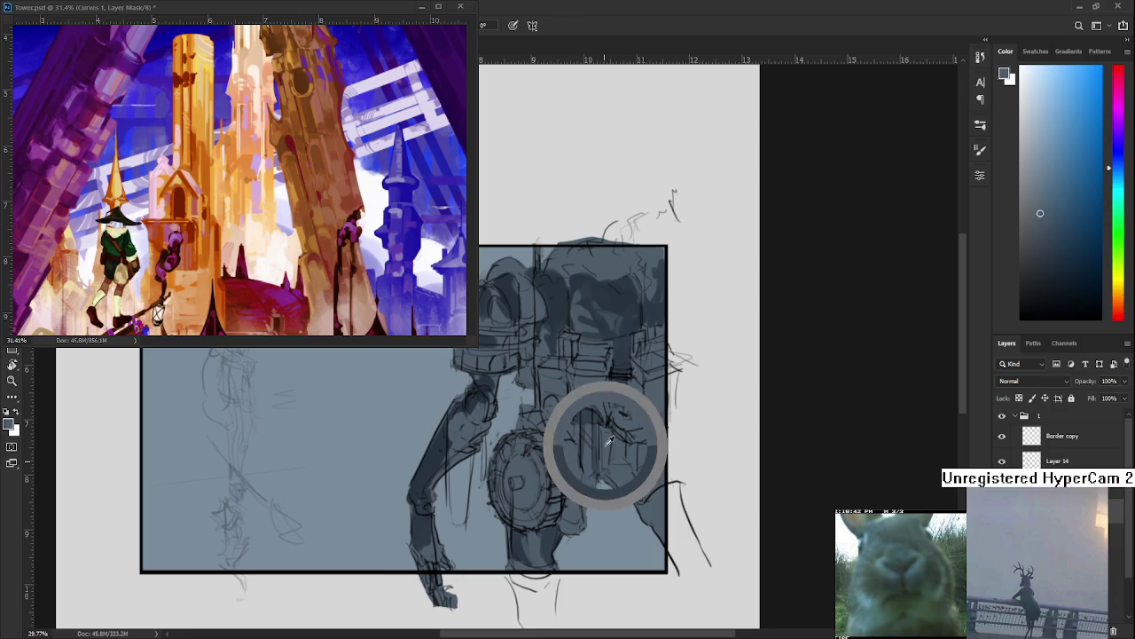
alt+click(597, 419)
drag(596, 412, 598, 479)
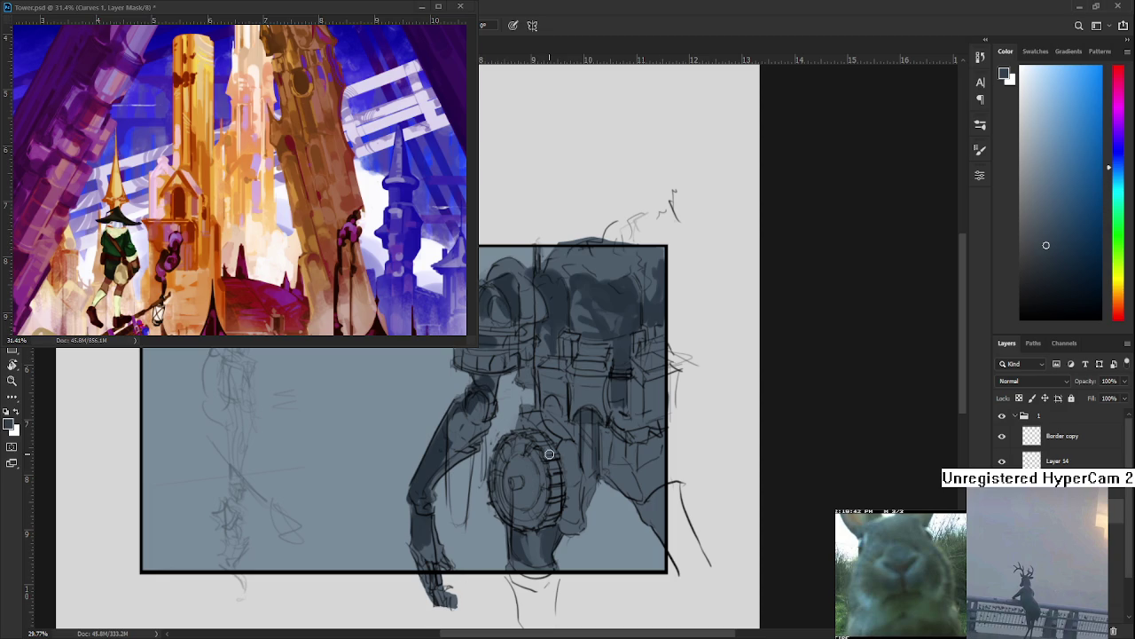
mouse_move(605, 366)
mouse_down()
mouse_move(585, 404)
mouse_move(611, 413)
mouse_move(604, 424)
mouse_up()
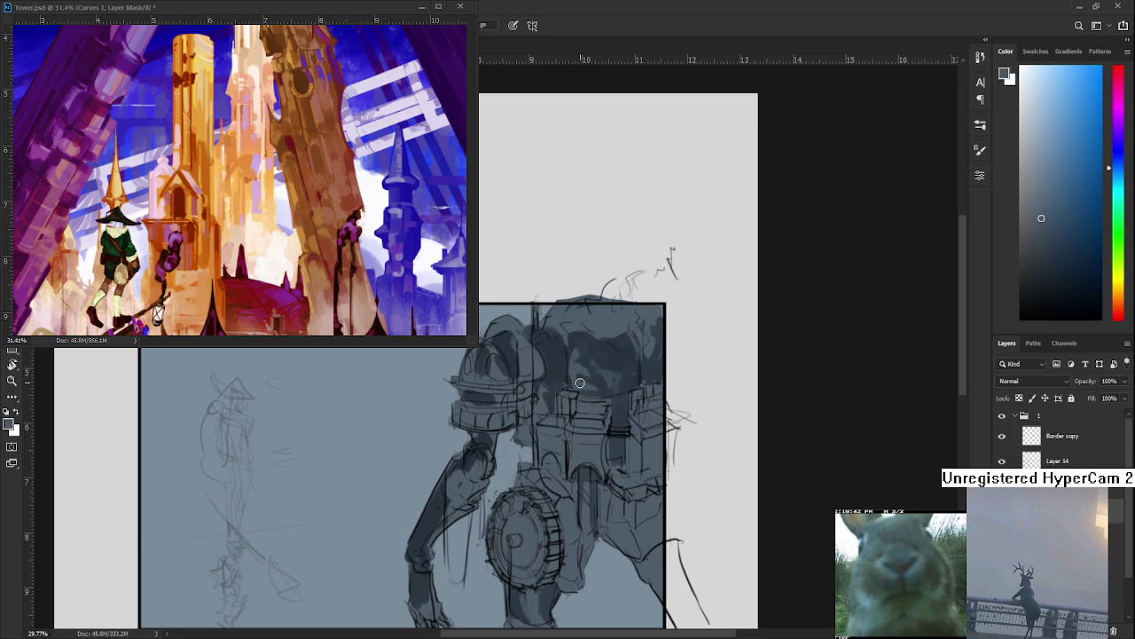
Sample darker and lighter shades from the robot's chest
alt+click(589, 358)
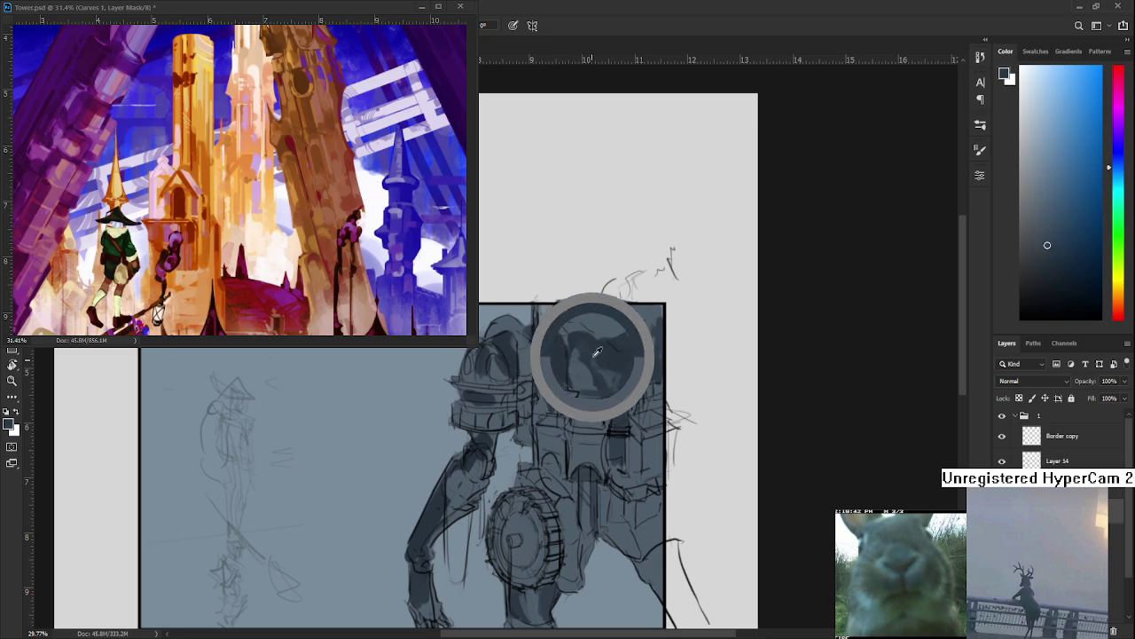
drag(589, 358, 575, 353)
alt+click(586, 351)
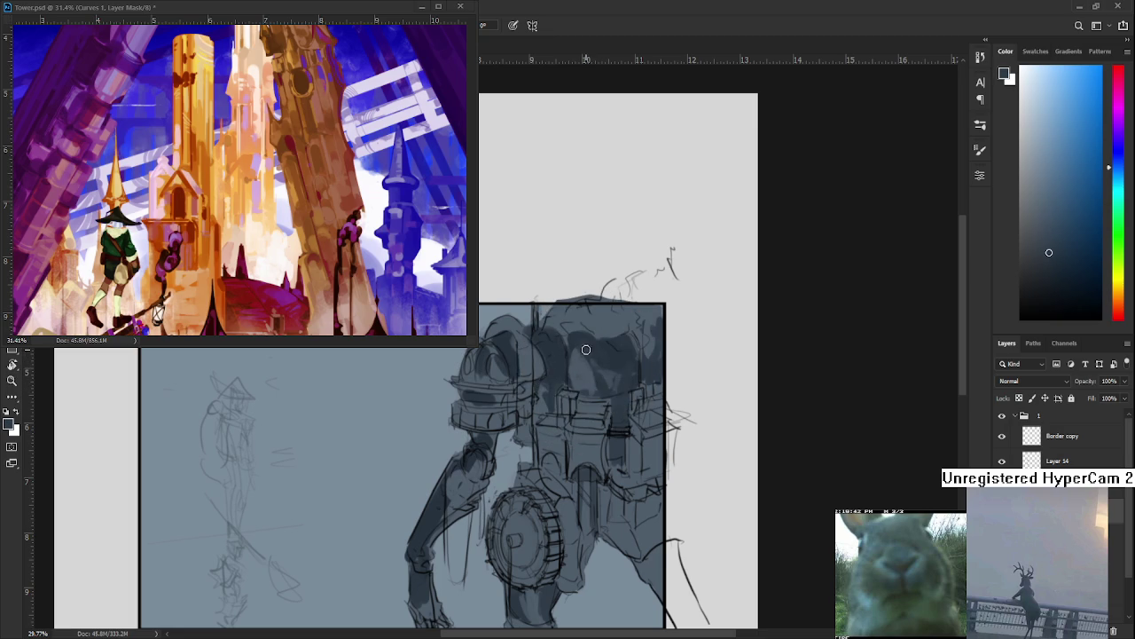
alt+click(585, 354)
alt+click(589, 351)
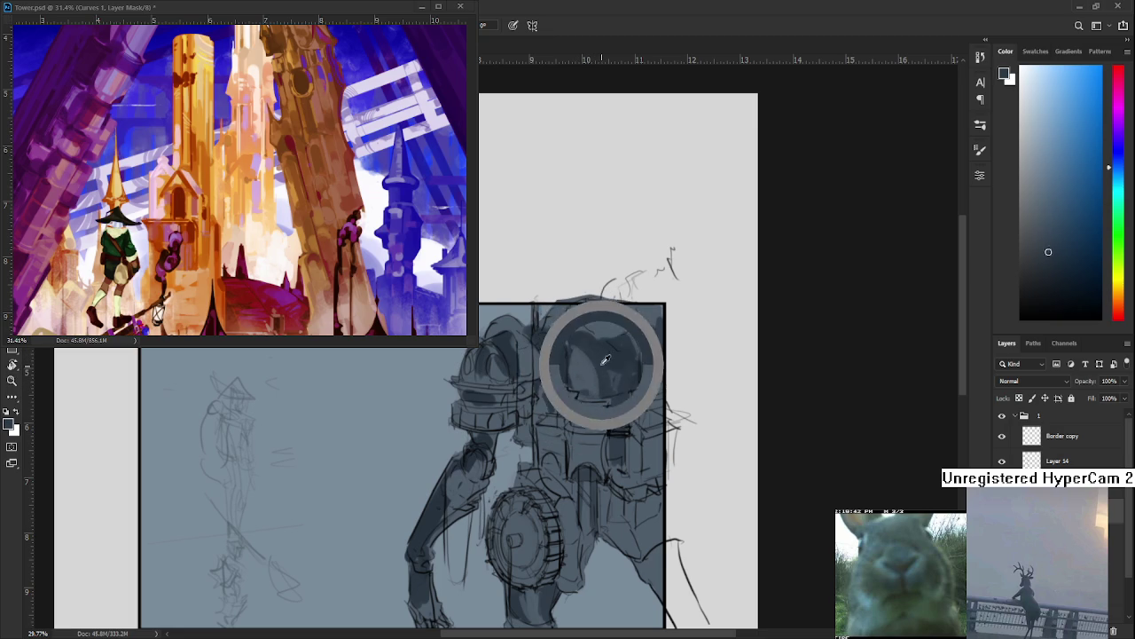
alt+click(570, 355)
alt+click(581, 348)
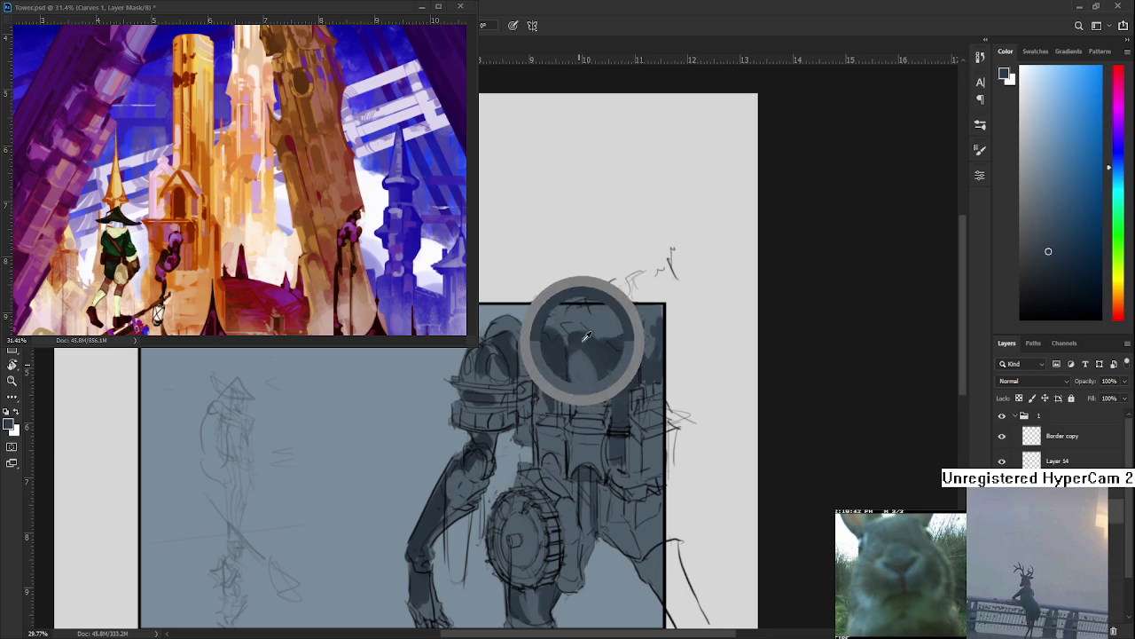
alt+click(579, 358)
alt+click(580, 350)
alt+click(580, 361)
Sample darker tones just below the chest, then shift toward the robot's lower half
alt+click(578, 362)
alt+click(577, 362)
alt+click(576, 364)
alt+click(574, 379)
alt+click(577, 359)
alt+click(577, 364)
alt+click(572, 371)
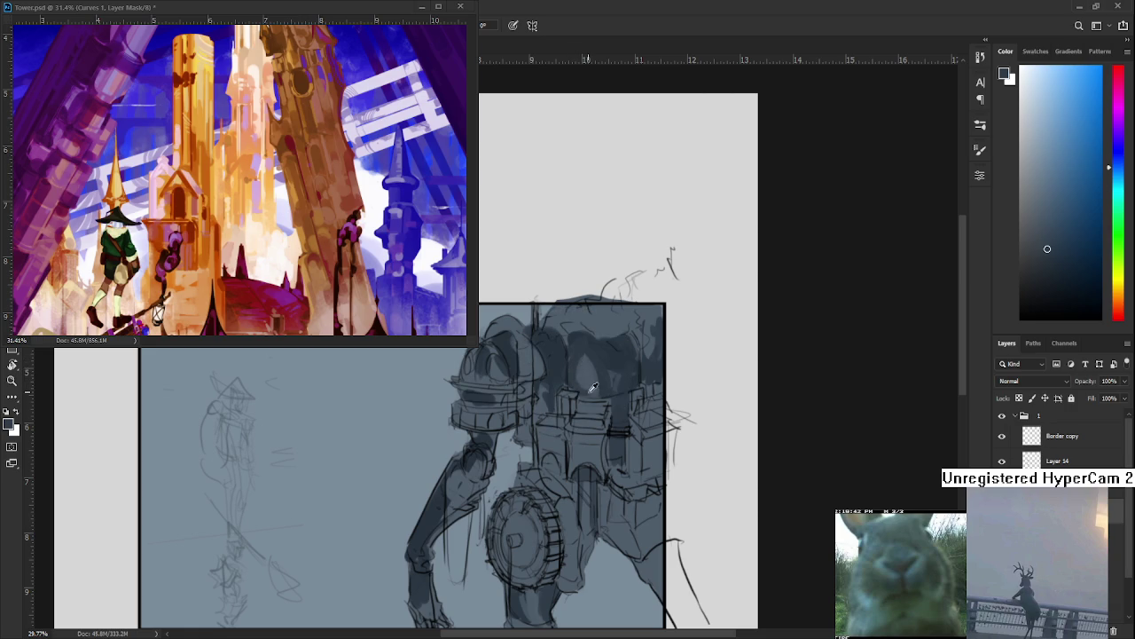
alt+click(587, 383)
alt+click(587, 383)
drag(586, 389, 572, 346)
alt+click(590, 312)
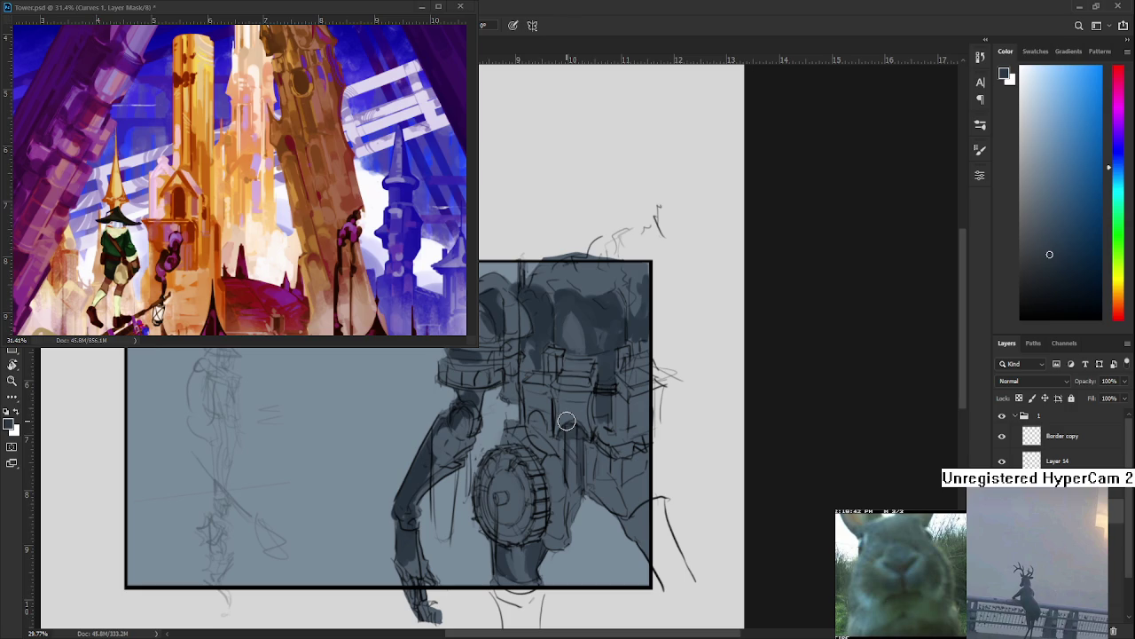
Paint dark strokes on the robot's lower right and down its side
alt+click(626, 494)
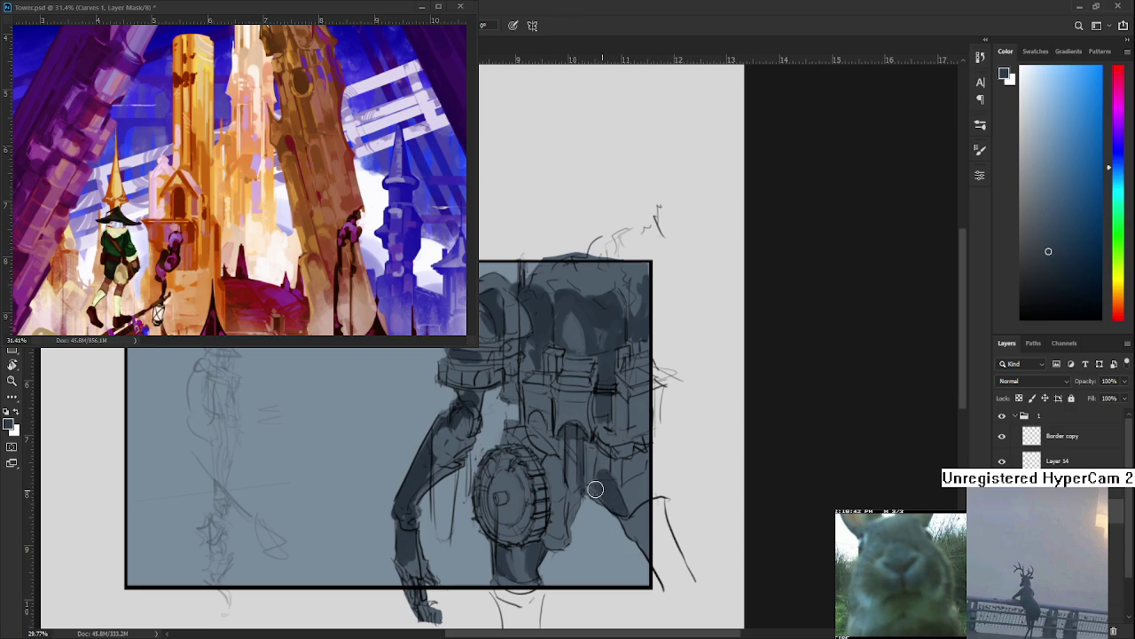
alt+click(616, 472)
alt+click(612, 473)
mouse_move(621, 492)
mouse_down()
mouse_move(637, 506)
mouse_move(655, 484)
mouse_move(642, 545)
mouse_move(657, 557)
mouse_up()
drag(561, 505, 557, 541)
mouse_move(561, 486)
mouse_down()
mouse_move(555, 545)
mouse_move(559, 454)
mouse_up()
Sample further shades from the figure's side and middle
alt+click(573, 482)
alt+click(557, 494)
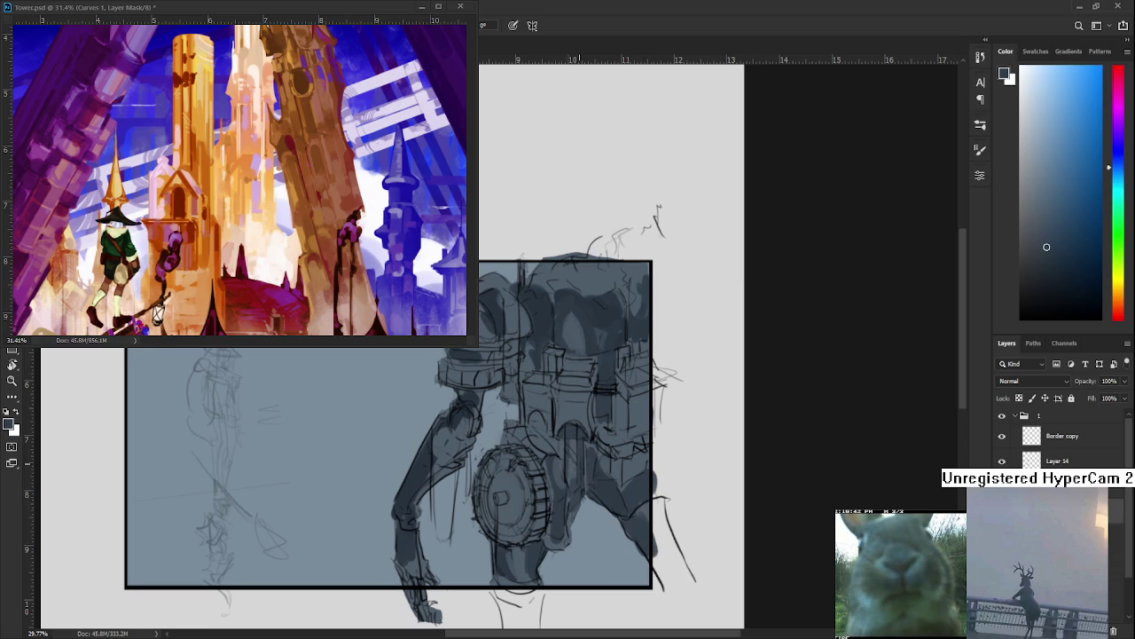
alt+click(532, 427)
alt+click(533, 437)
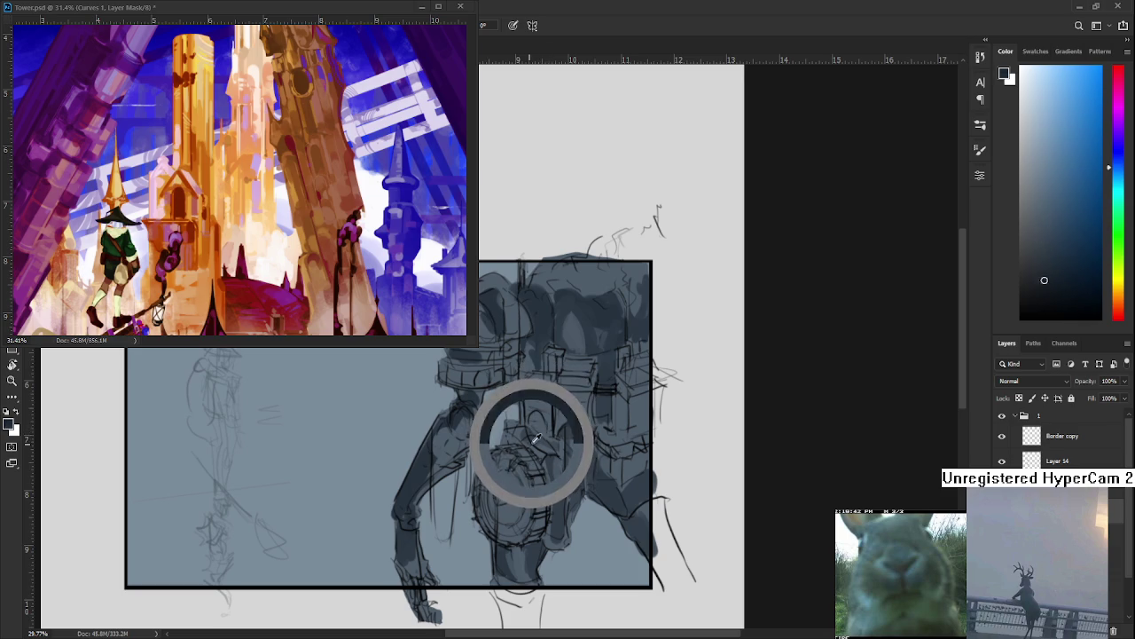
alt+click(544, 420)
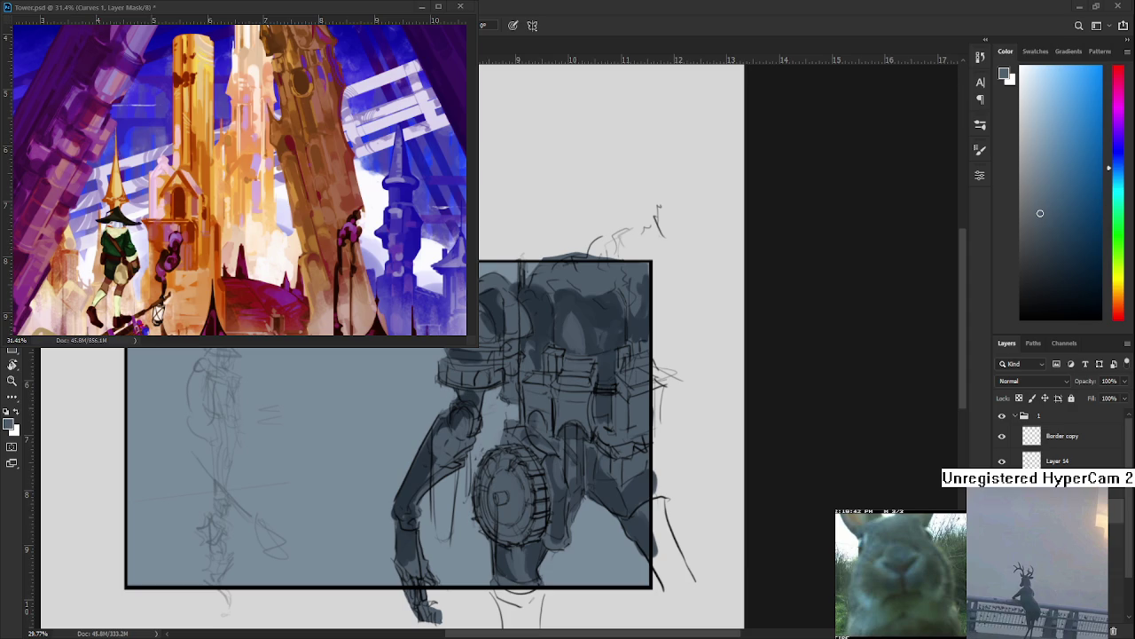
Darken the wheel's right edge with a grey-blue sampled from the arm
scroll(568, 386, up, 3)
drag(519, 450, 586, 483)
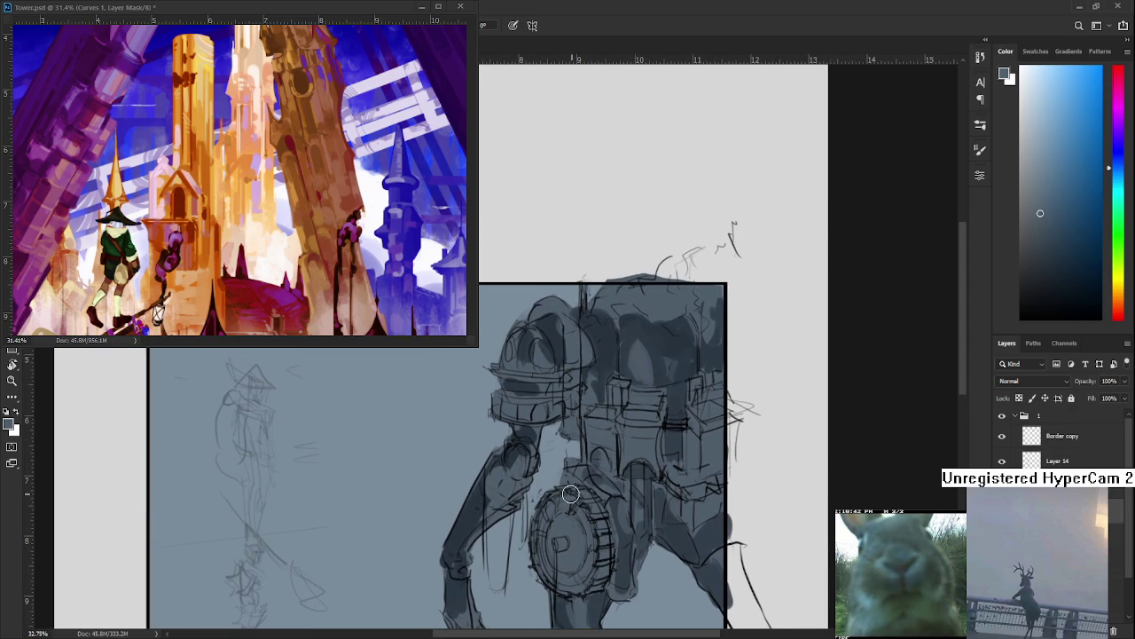
alt+click(494, 487)
alt+click(484, 493)
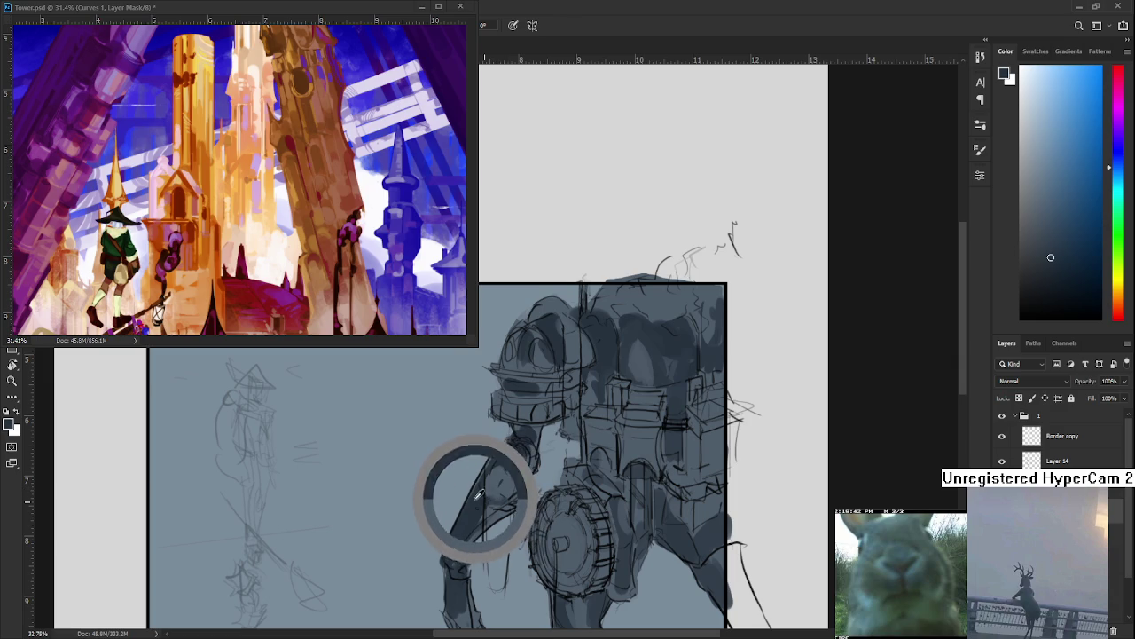
drag(512, 480, 514, 447)
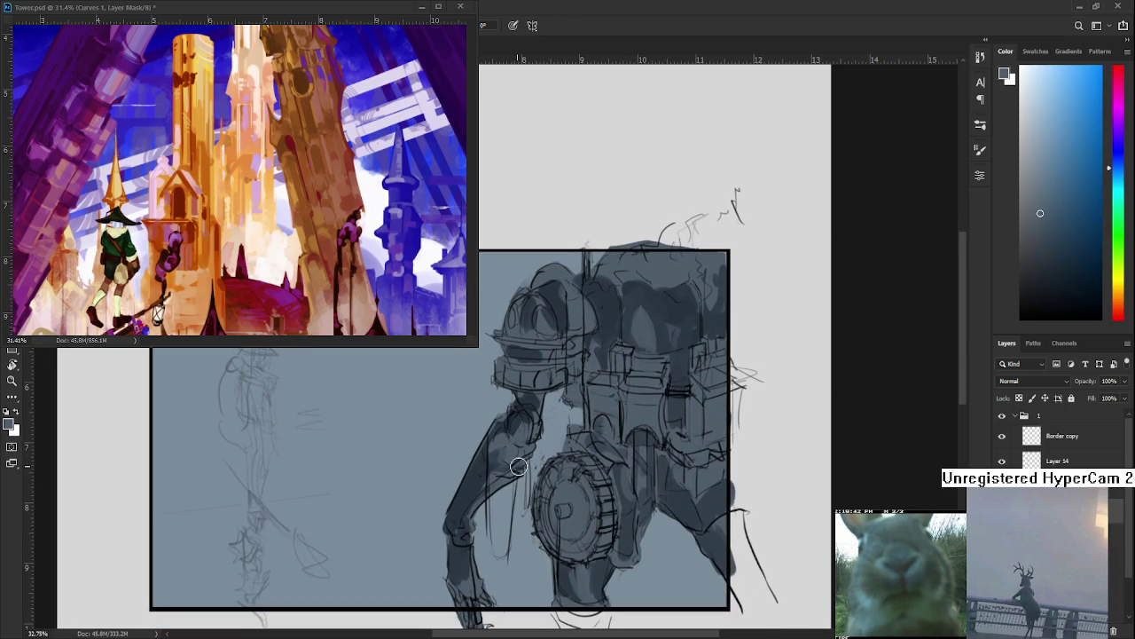
drag(560, 478, 641, 512)
drag(621, 514, 618, 476)
scroll(614, 457, down, 1)
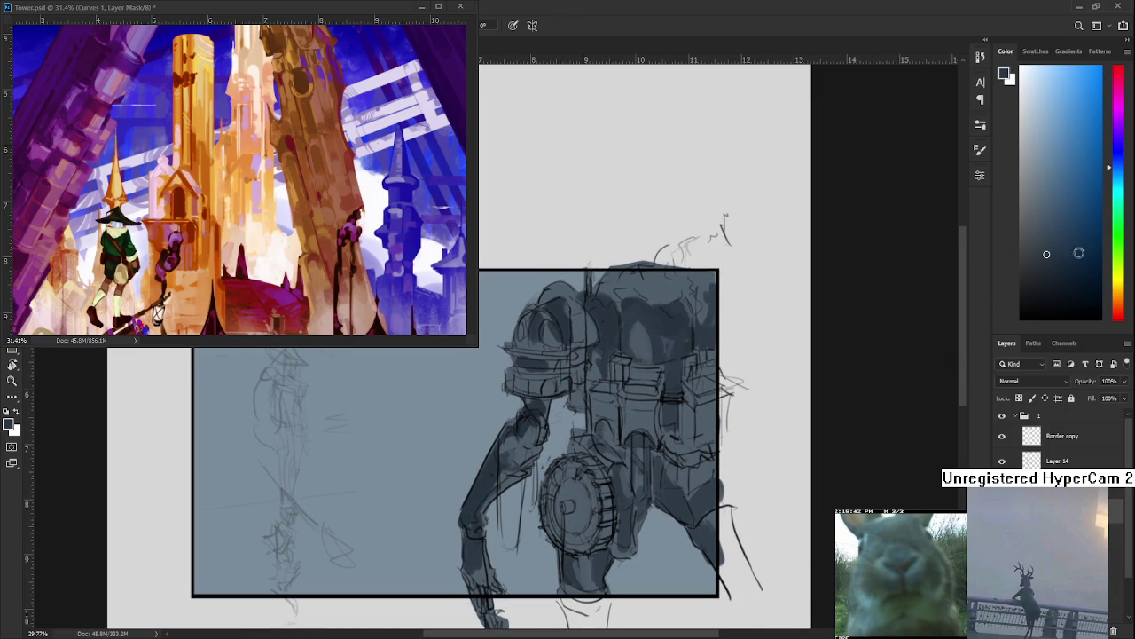
Pick a slightly lightened purple as the painting colour
drag(1114, 168, 1114, 145)
click(1058, 195)
click(1050, 183)
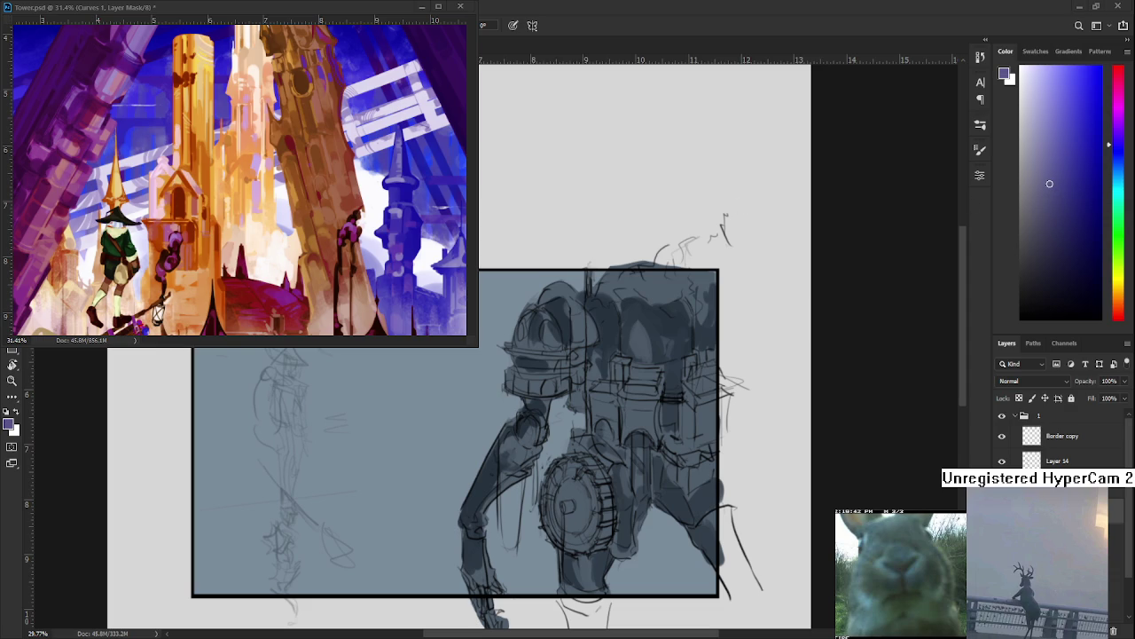
Try a light orange stroke on the robot, then undo it
scroll(614, 411, down, 1)
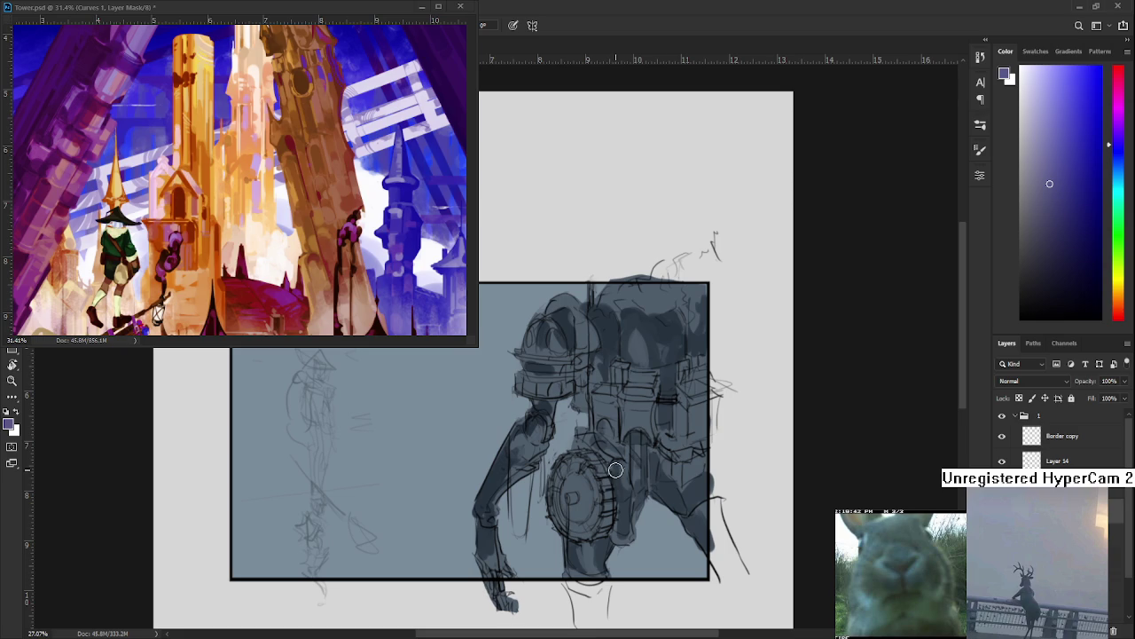
click(1032, 182)
drag(1118, 266, 1118, 292)
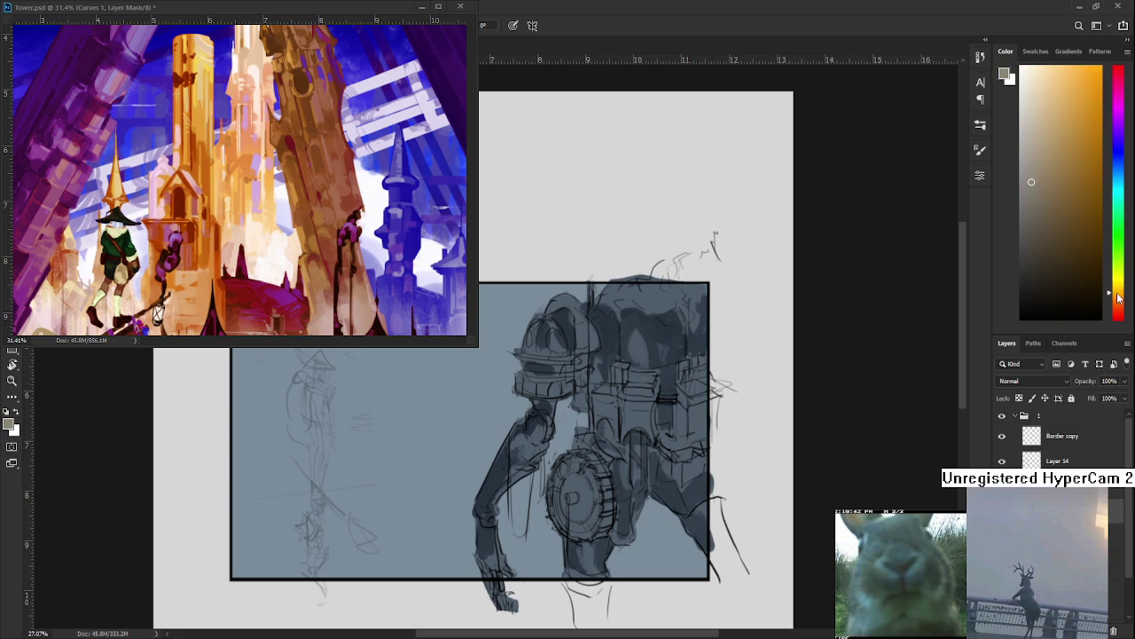
click(1044, 175)
mouse_move(625, 401)
mouse_down()
mouse_move(631, 429)
mouse_move(632, 417)
mouse_up()
key(ctrl+z)
Paint a soft green patch on the robot's chest panel, then pick a lighter greyish green
scroll(790, 305, down, 3)
scroll(722, 317, up, 1)
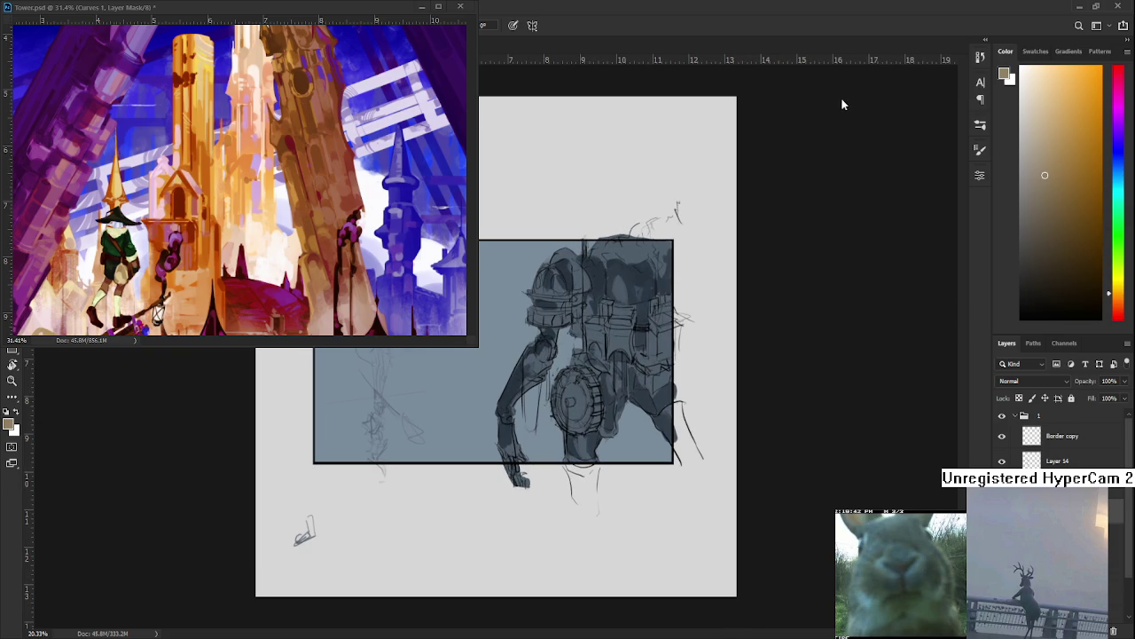
scroll(556, 312, up, 2)
drag(1119, 177, 1115, 225)
click(1043, 179)
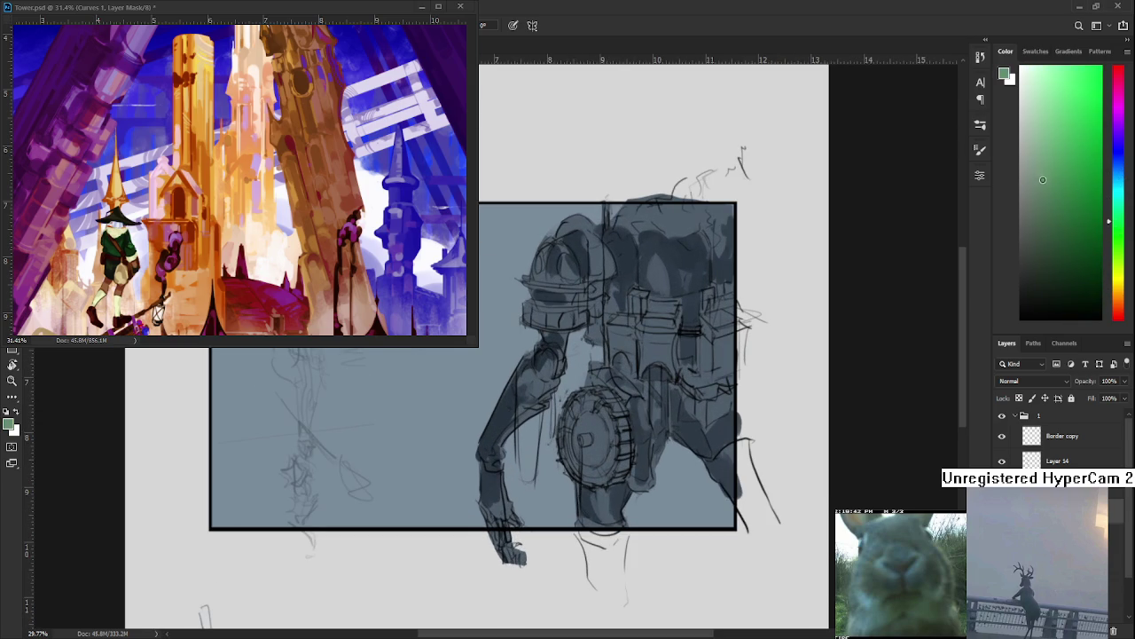
mouse_move(655, 330)
mouse_down()
mouse_move(652, 350)
mouse_move(657, 312)
mouse_up()
scroll(657, 313, down, 1)
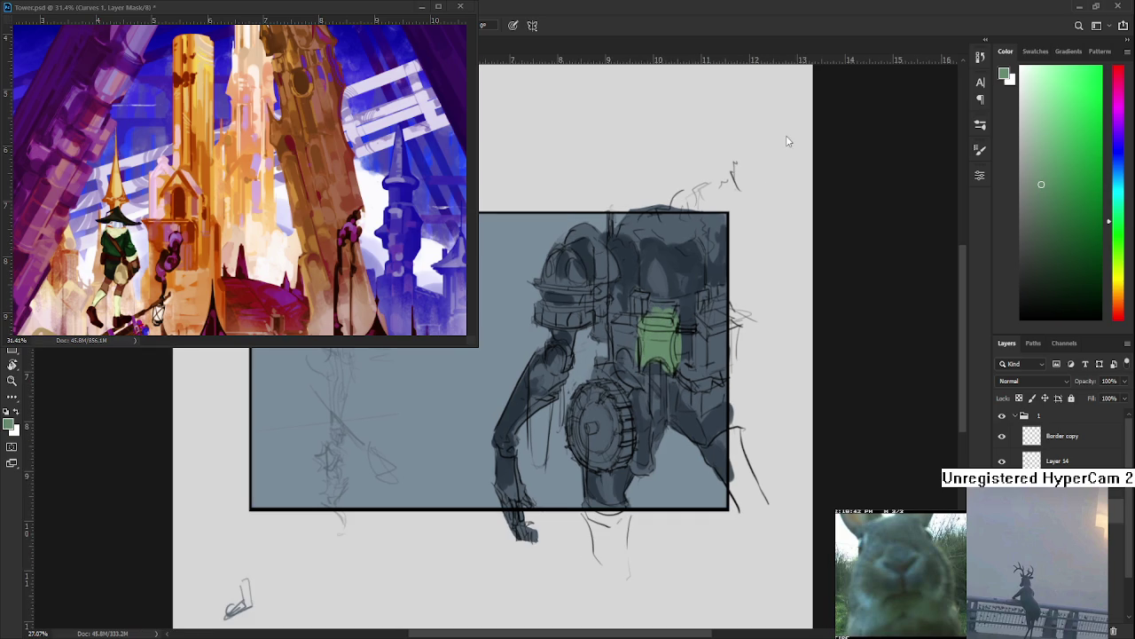
scroll(618, 356, up, 1)
click(1025, 162)
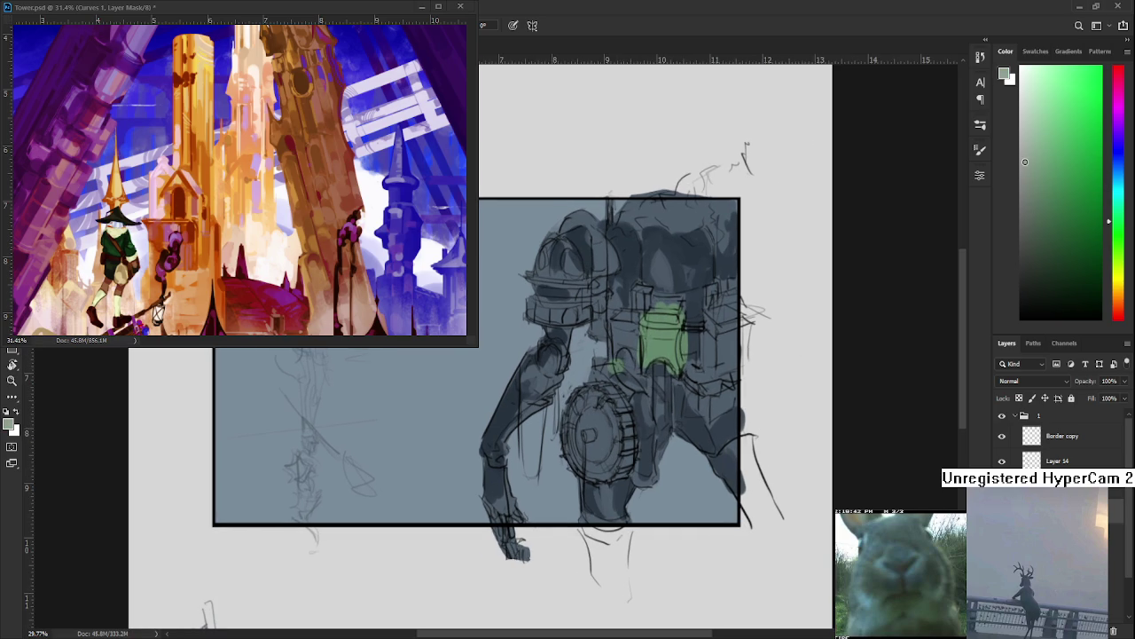
Brush pale greyish-green highlights over the chest, head lens, wheel rim, backpack and helmet eye
mouse_move(660, 310)
mouse_down()
mouse_move(652, 364)
mouse_move(667, 331)
mouse_move(661, 306)
mouse_move(682, 302)
mouse_move(663, 364)
mouse_move(623, 335)
mouse_move(634, 355)
mouse_move(642, 308)
mouse_up()
mouse_move(706, 328)
mouse_down()
mouse_move(714, 368)
mouse_move(722, 319)
mouse_move(719, 364)
mouse_move(710, 319)
mouse_move(727, 318)
mouse_move(720, 292)
mouse_move(732, 298)
mouse_up()
drag(568, 264, 575, 257)
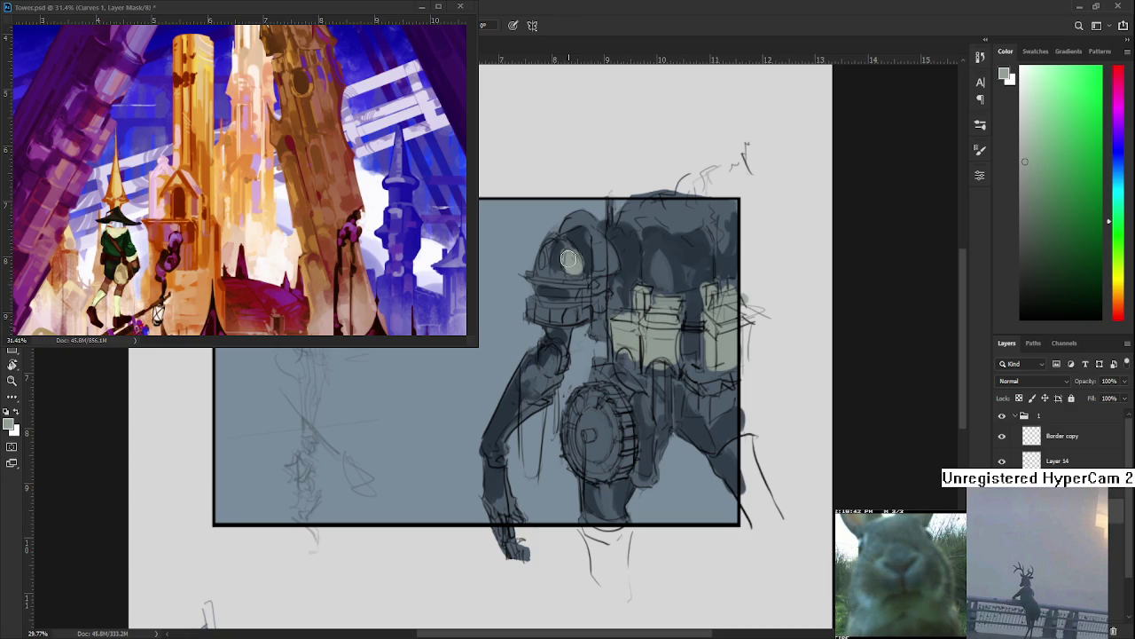
mouse_move(607, 393)
mouse_down()
mouse_move(580, 401)
mouse_move(577, 462)
mouse_move(606, 475)
mouse_move(622, 417)
mouse_move(625, 458)
mouse_up()
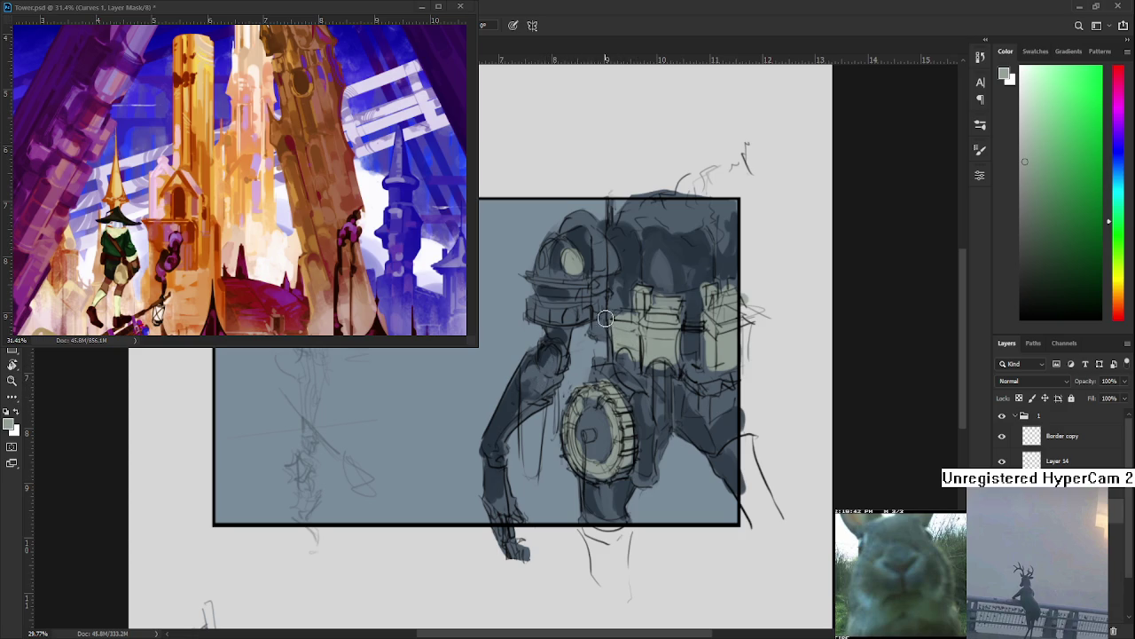
drag(599, 328, 596, 268)
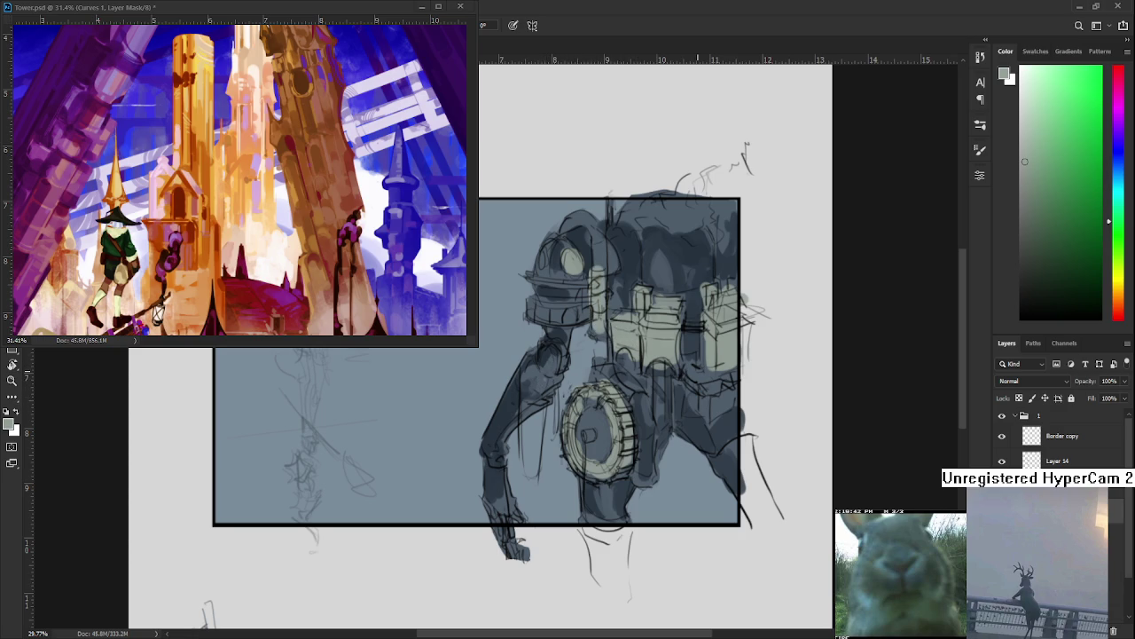
mouse_move(701, 385)
mouse_down()
mouse_move(718, 401)
mouse_move(727, 387)
mouse_move(723, 396)
mouse_up()
drag(691, 351, 714, 475)
mouse_move(573, 371)
mouse_down()
mouse_move(559, 394)
mouse_move(603, 327)
mouse_move(688, 414)
mouse_up()
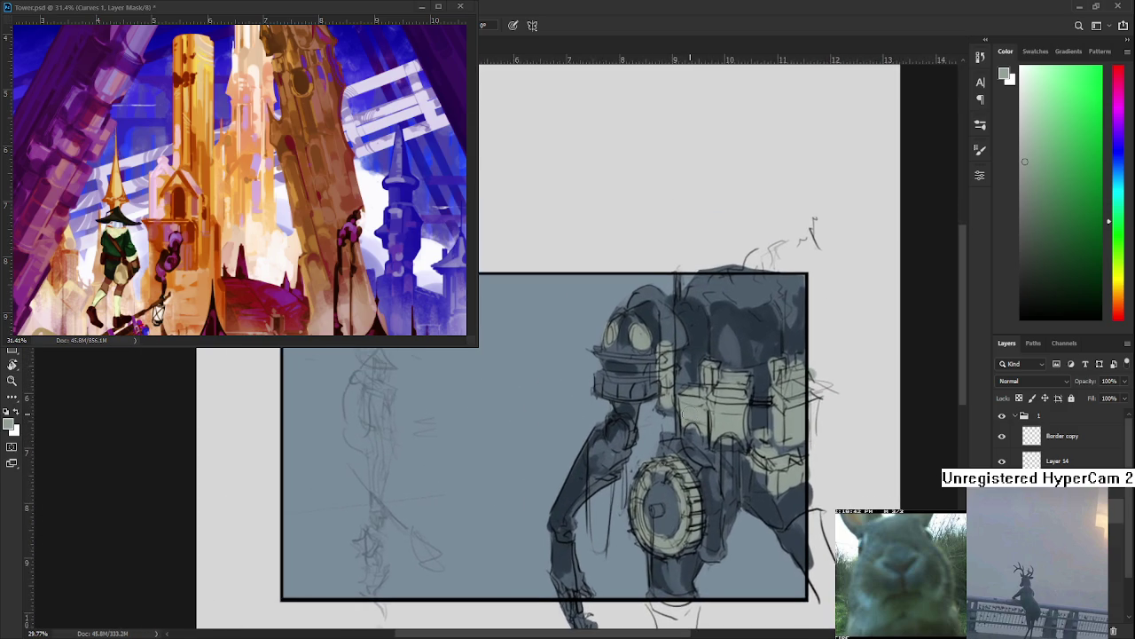
Switch to white and test smoke strokes left of the robot, undoing the trials
scroll(688, 414, down, 1)
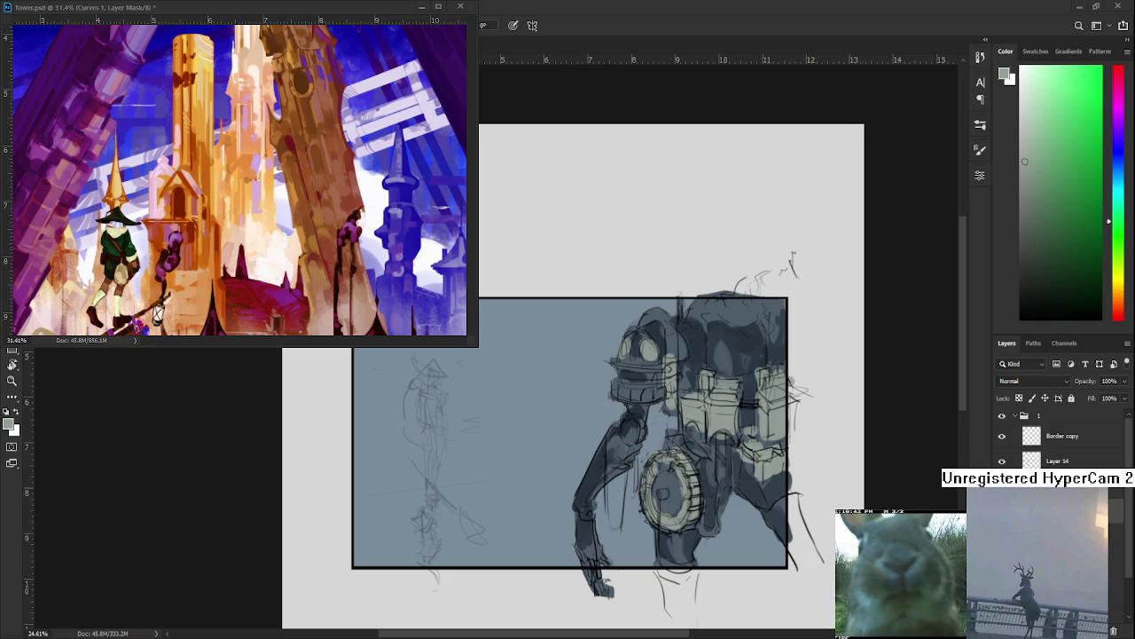
scroll(735, 390, up, 1)
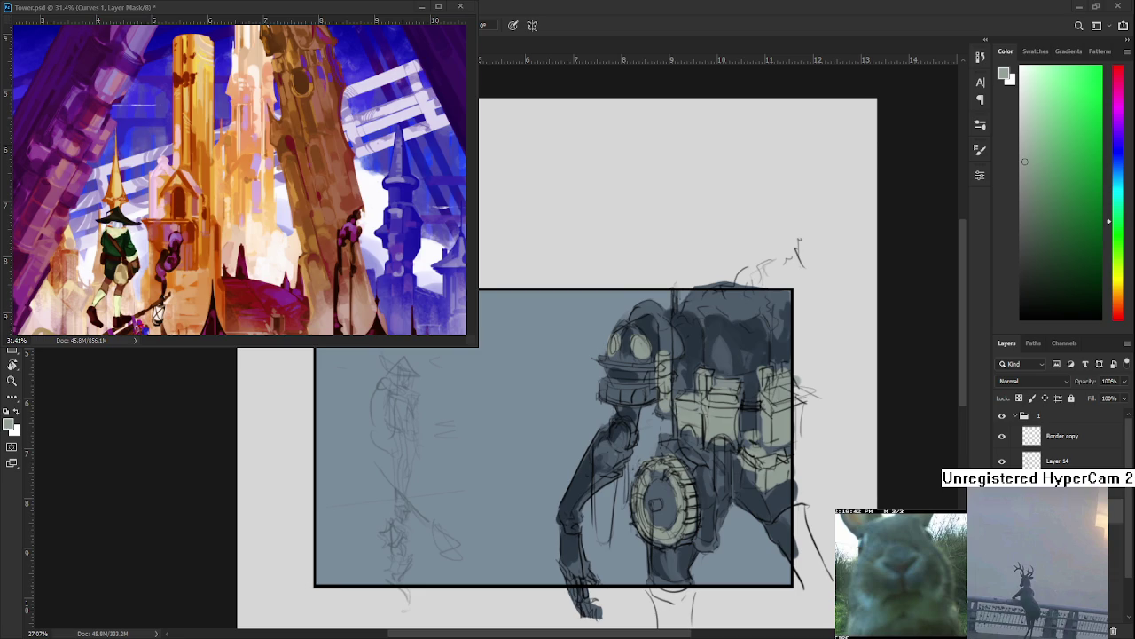
mouse_move(568, 399)
mouse_down()
mouse_move(549, 341)
mouse_move(506, 288)
mouse_up()
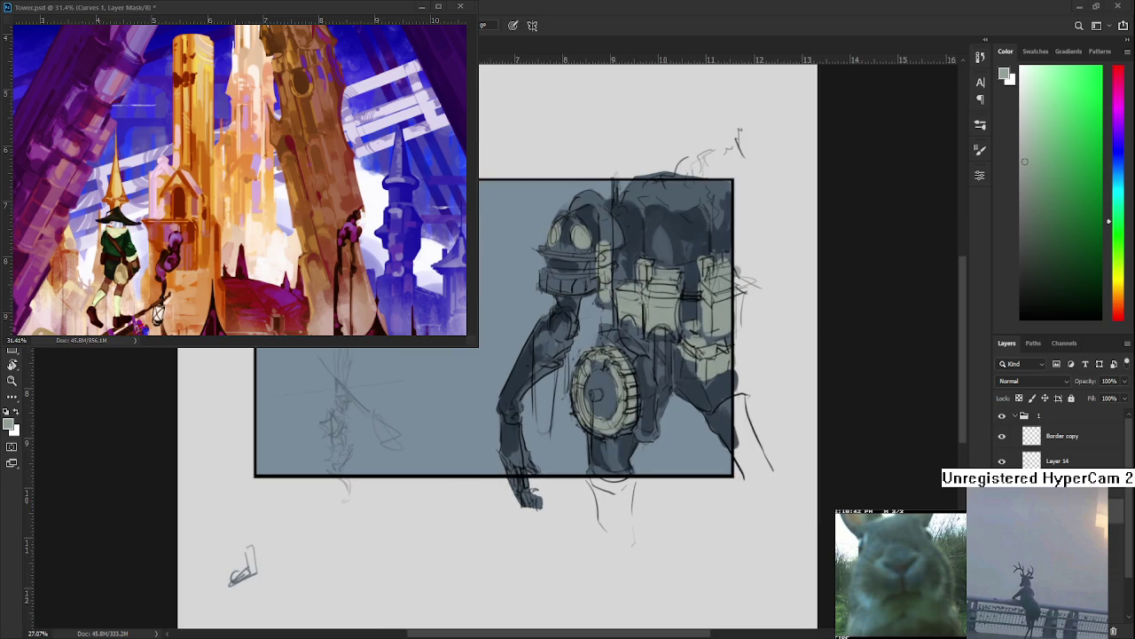
drag(519, 433, 590, 497)
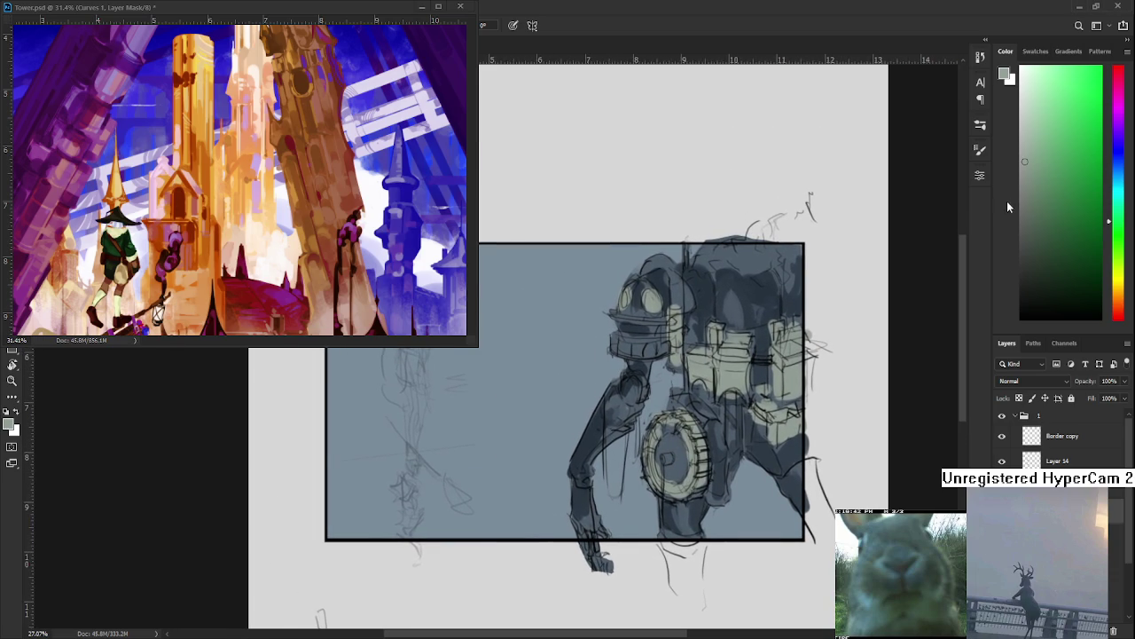
key(x)
mouse_move(507, 375)
mouse_down()
mouse_move(532, 383)
mouse_move(604, 360)
mouse_up()
key(ctrl+z)
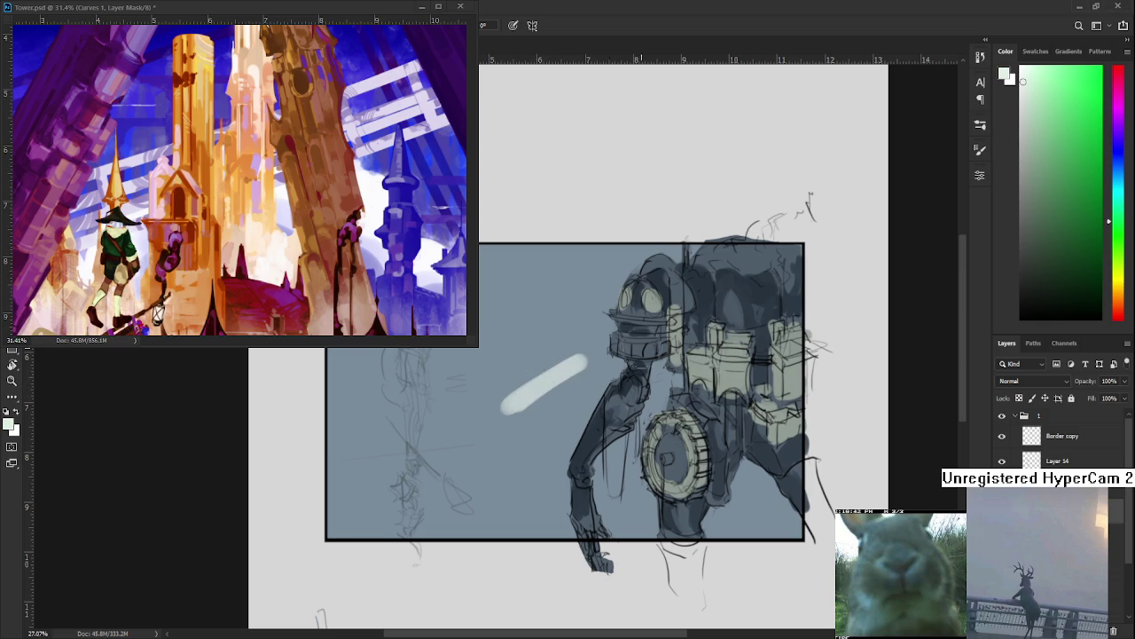
key(ctrl+z)
click(1119, 181)
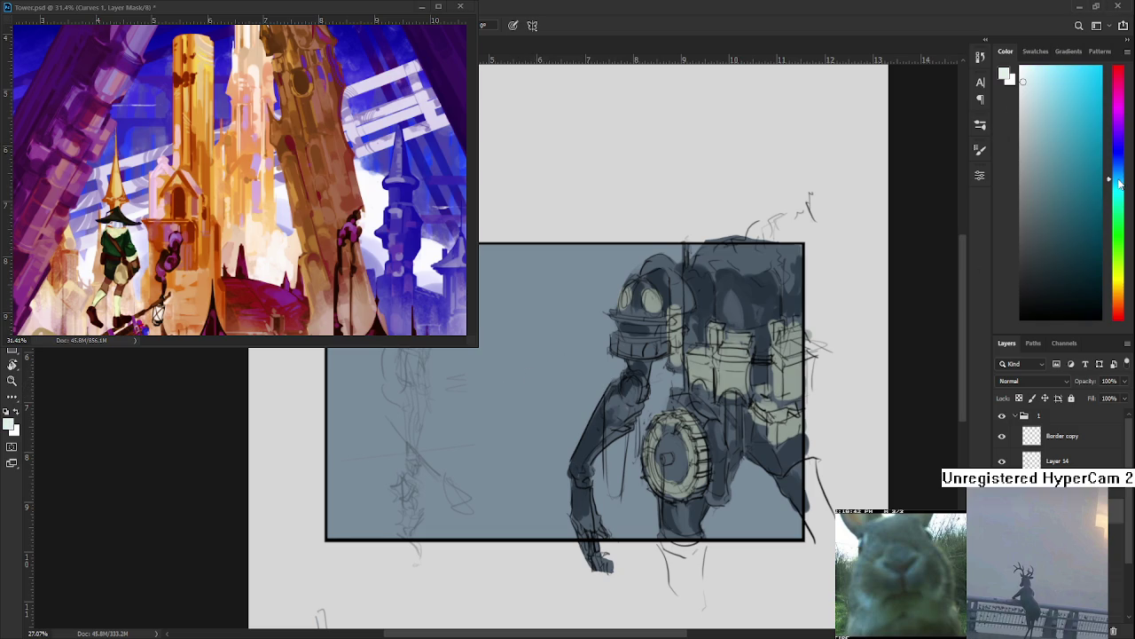
drag(474, 443, 568, 390)
key(ctrl+z)
Paint long white smoke strokes running from left of the robot toward the gear
drag(496, 408, 631, 429)
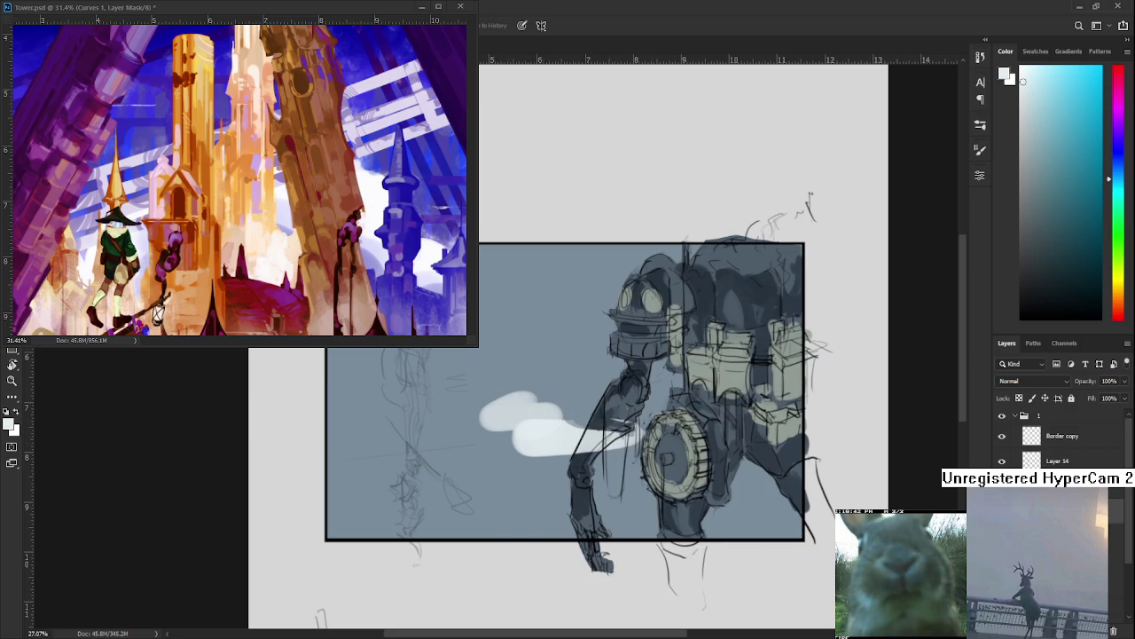
mouse_move(594, 448)
mouse_down()
mouse_move(643, 423)
mouse_move(634, 497)
mouse_up()
key(ctrl+z)
drag(586, 461, 749, 496)
mouse_move(592, 323)
mouse_down()
mouse_move(621, 427)
mouse_move(646, 429)
mouse_up()
key(ctrl+z)
mouse_move(568, 457)
mouse_down()
mouse_move(630, 453)
mouse_move(619, 475)
mouse_move(608, 448)
mouse_up()
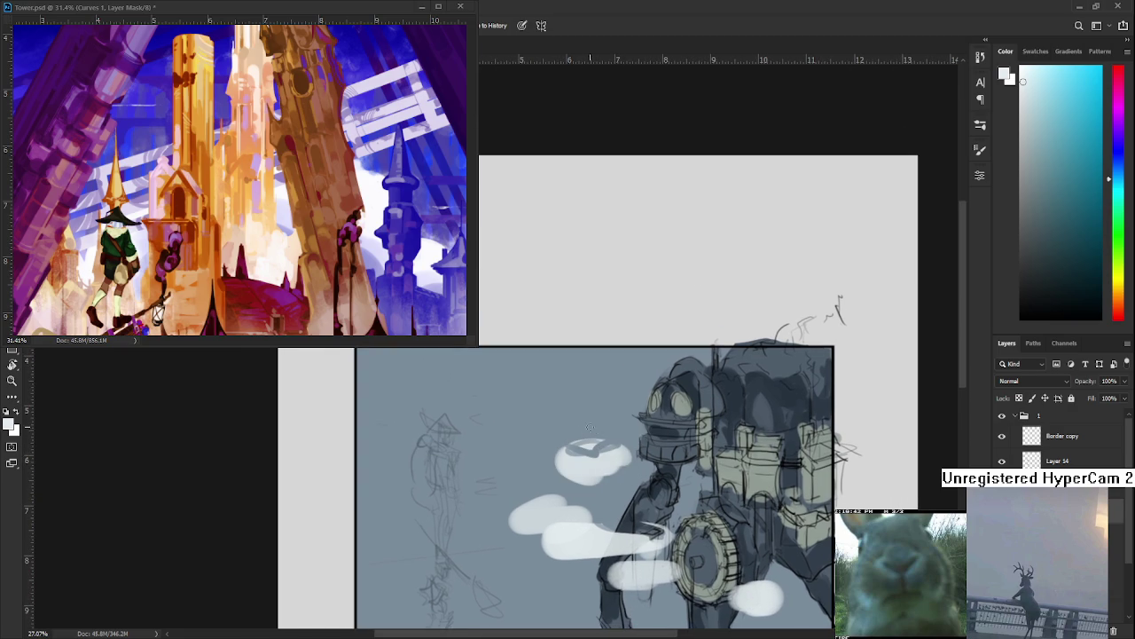
key(ctrl+z)
mouse_move(519, 463)
mouse_down()
mouse_move(612, 457)
mouse_move(519, 465)
mouse_move(565, 465)
mouse_move(554, 430)
mouse_move(577, 416)
mouse_move(568, 408)
mouse_move(586, 448)
mouse_move(554, 406)
mouse_move(563, 412)
mouse_move(549, 415)
mouse_move(614, 433)
mouse_up()
Grow the smoke into a larger cloud and erase its top edge into shape
key(b)
key(e)
key(b)
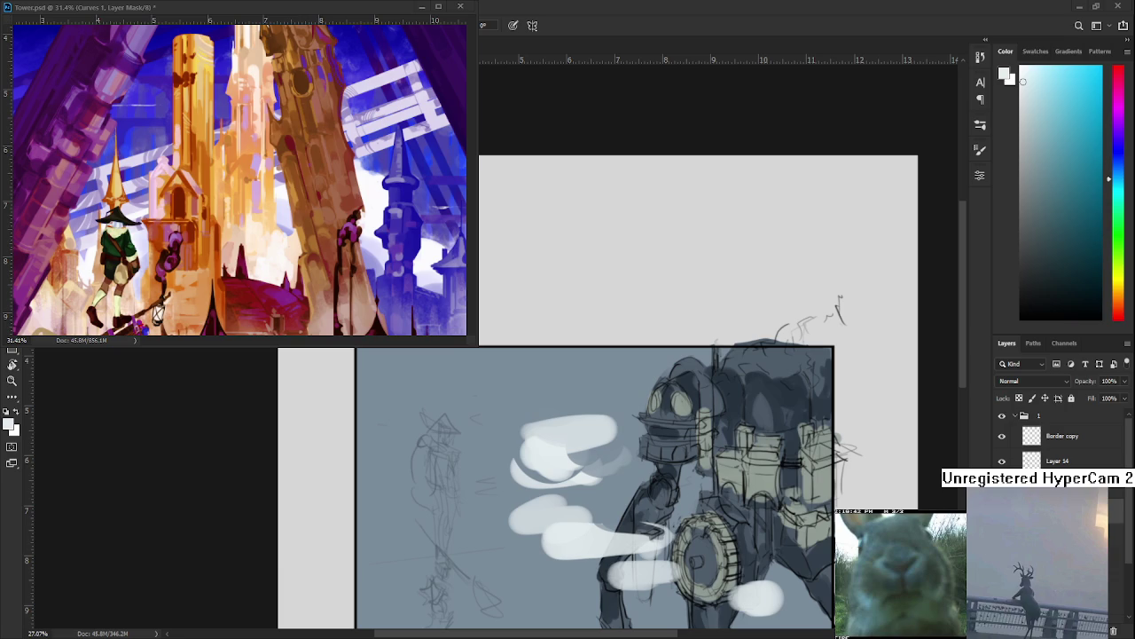
scroll(532, 348, down, 1)
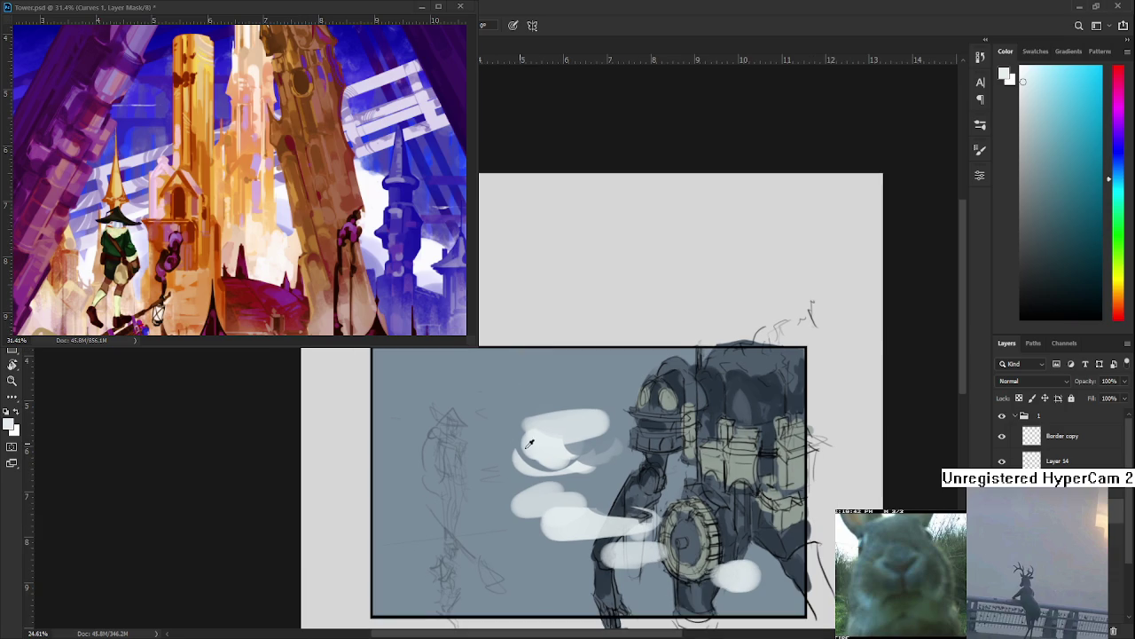
mouse_move(519, 443)
mouse_down()
mouse_move(625, 399)
mouse_move(603, 435)
mouse_move(506, 394)
mouse_up()
key(ctrl+z)
key(e)
mouse_move(630, 404)
mouse_down()
mouse_move(523, 398)
mouse_move(497, 417)
mouse_move(489, 448)
mouse_move(550, 426)
mouse_move(483, 448)
mouse_move(523, 457)
mouse_move(501, 448)
mouse_up()
key(b)
Add and shape a small puff left of the clouds, plus a blob at the left edge
key(e)
key(b)
mouse_move(495, 490)
mouse_down()
mouse_move(416, 510)
mouse_move(476, 521)
mouse_move(488, 493)
mouse_move(413, 497)
mouse_move(461, 519)
mouse_move(492, 488)
mouse_move(466, 517)
mouse_move(490, 513)
mouse_up()
key(e)
key(b)
key(e)
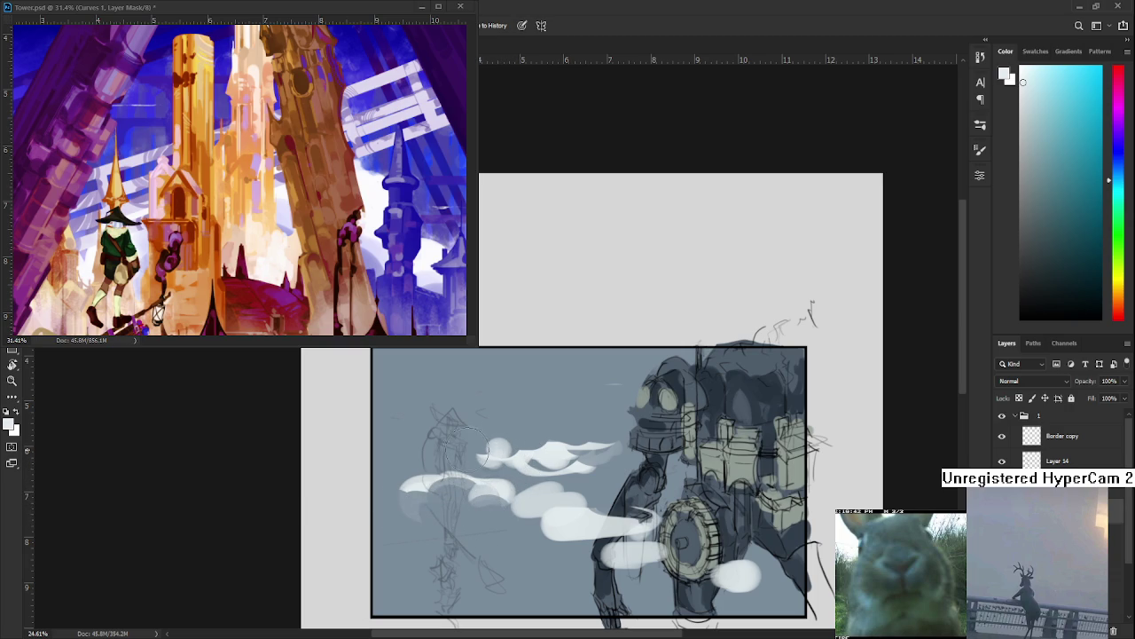
mouse_move(486, 448)
mouse_down()
mouse_move(513, 454)
mouse_move(540, 442)
mouse_up()
drag(467, 467, 439, 491)
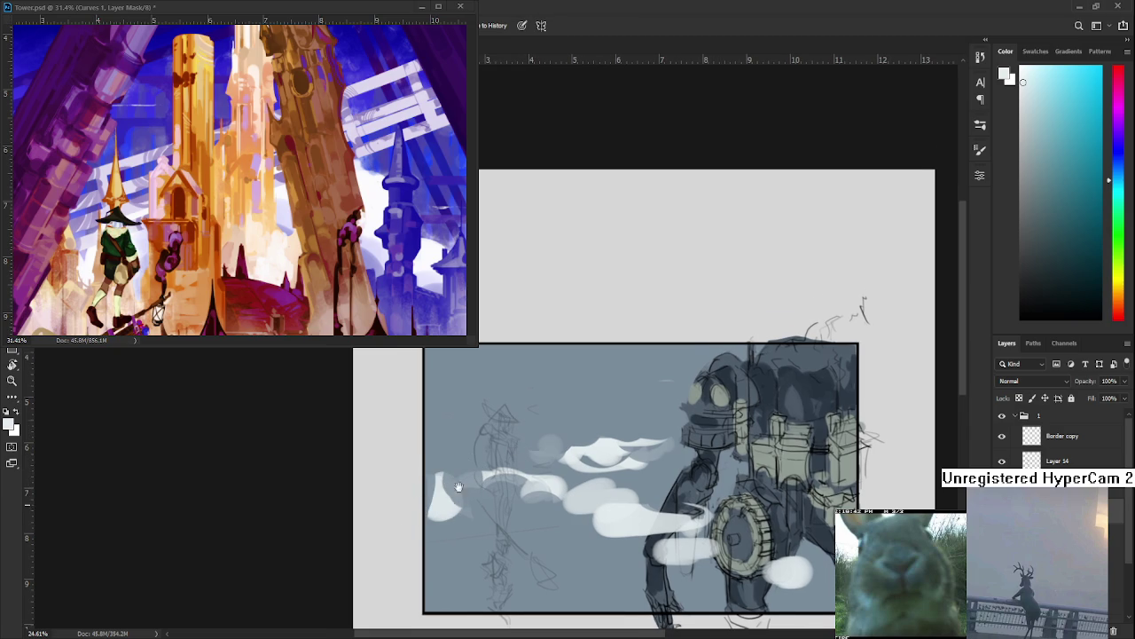
Enlarge the left-edge cloud, carve a curved gap and extend it down-left
scroll(439, 492, down, 1)
key(b)
mouse_move(444, 474)
mouse_down()
mouse_move(503, 470)
mouse_move(453, 489)
mouse_up()
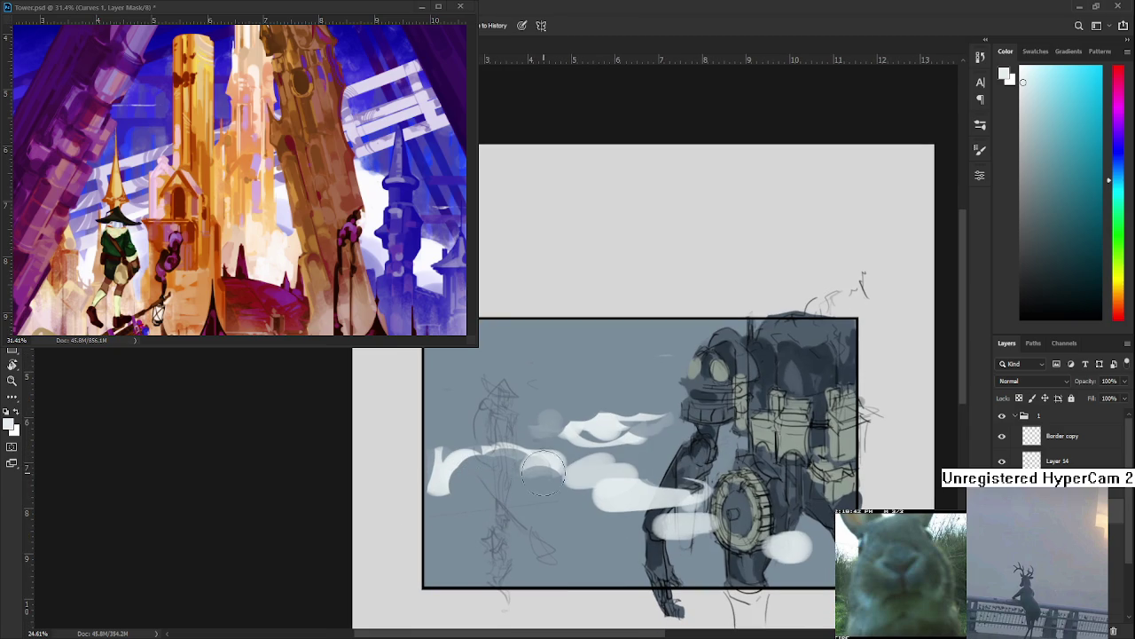
drag(555, 456, 501, 511)
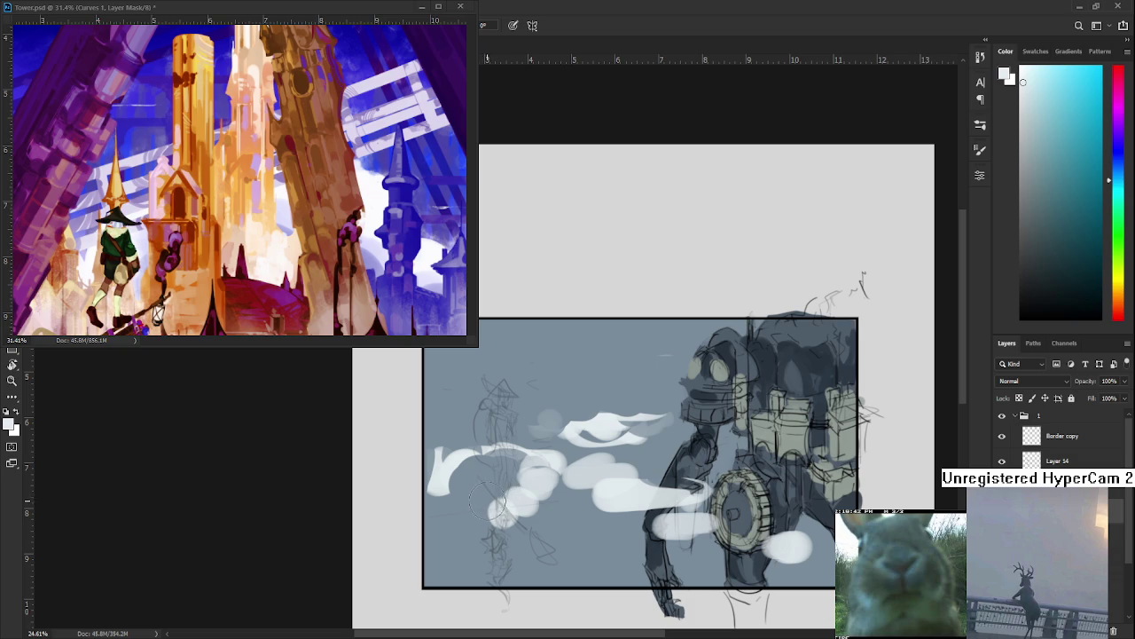
mouse_move(478, 511)
mouse_down()
mouse_move(470, 503)
mouse_move(436, 530)
mouse_move(490, 535)
mouse_move(483, 514)
mouse_move(474, 527)
mouse_move(510, 532)
mouse_move(457, 536)
mouse_move(532, 501)
mouse_move(550, 528)
mouse_move(568, 503)
mouse_move(589, 514)
mouse_move(546, 536)
mouse_move(569, 541)
mouse_move(590, 536)
mouse_move(543, 522)
mouse_move(570, 532)
mouse_up()
Reshape the lower-left cloud and add a bright cloud stroke along the bottom
key(b)
key(e)
key(b)
key(e)
key(b)
key(e)
mouse_move(606, 541)
mouse_down()
mouse_move(567, 510)
mouse_move(603, 505)
mouse_move(600, 546)
mouse_up()
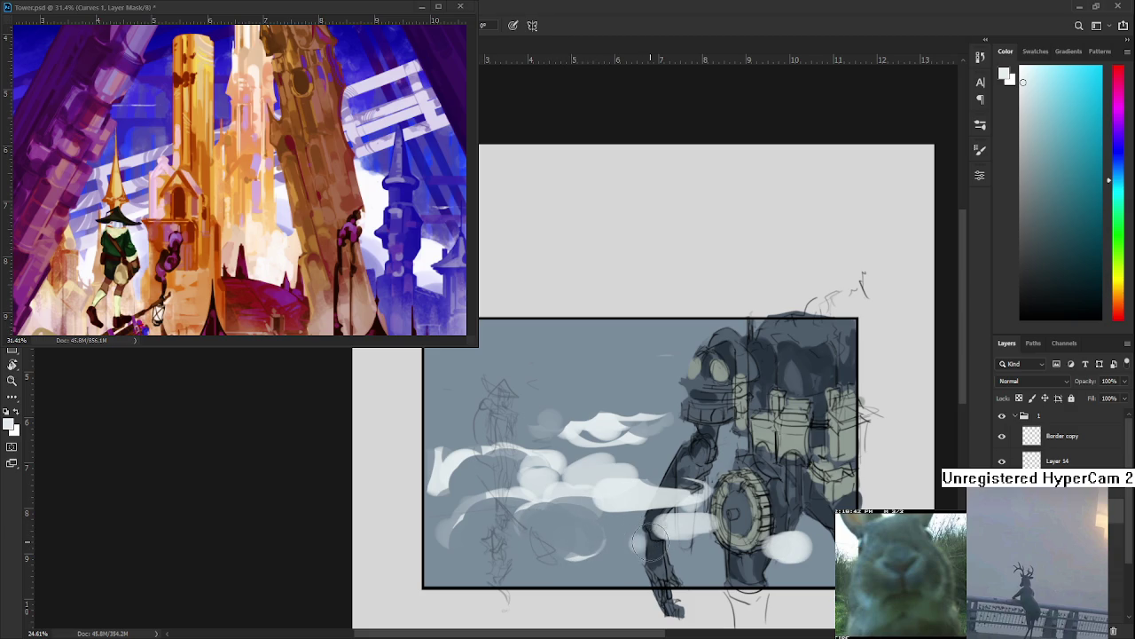
mouse_move(660, 568)
mouse_down()
mouse_move(634, 549)
mouse_move(666, 554)
mouse_move(585, 550)
mouse_move(688, 581)
mouse_move(677, 556)
mouse_move(652, 572)
mouse_move(678, 585)
mouse_move(700, 569)
mouse_move(745, 564)
mouse_move(710, 581)
mouse_move(683, 559)
mouse_move(723, 555)
mouse_move(737, 577)
mouse_move(710, 532)
mouse_up()
key(e)
key(b)
key(e)
scroll(616, 454, up, 2)
Brush and erase light cloud strokes in the upper-left sky
key(b)
drag(470, 414, 572, 382)
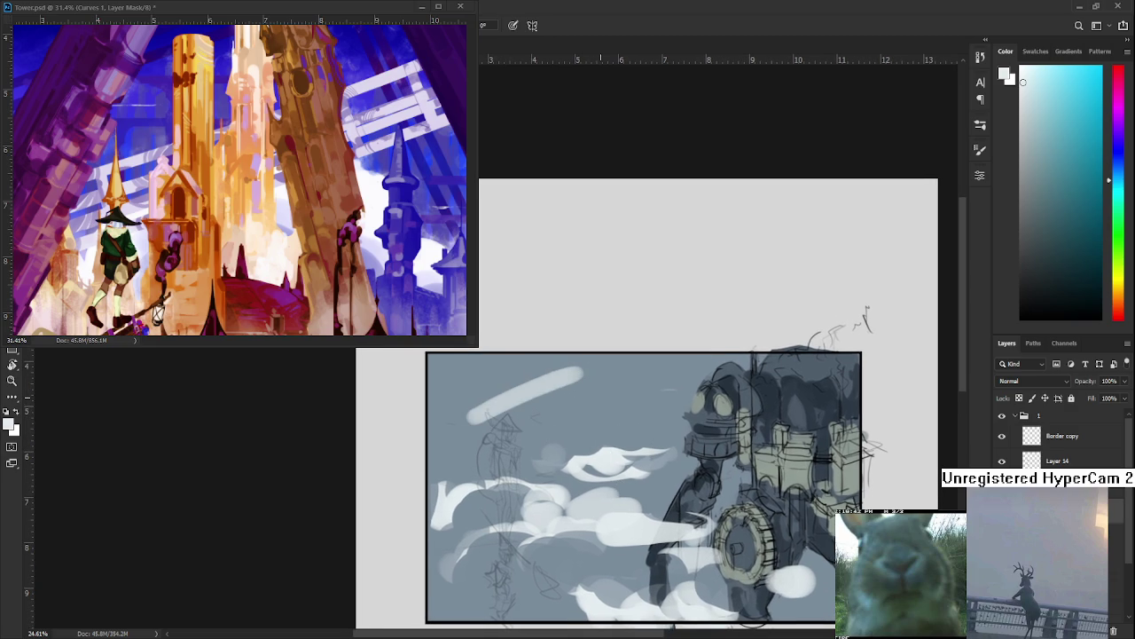
key(ctrl+z)
scroll(597, 411, down, 1)
scroll(621, 444, up, 1)
mouse_move(585, 425)
mouse_down()
mouse_move(682, 523)
mouse_move(765, 546)
mouse_up()
mouse_move(545, 388)
mouse_down()
mouse_move(463, 380)
mouse_move(548, 403)
mouse_move(479, 390)
mouse_move(521, 425)
mouse_move(550, 390)
mouse_move(594, 423)
mouse_move(549, 368)
mouse_move(606, 405)
mouse_move(585, 428)
mouse_up()
key(b)
key(e)
key(b)
key(e)
key(b)
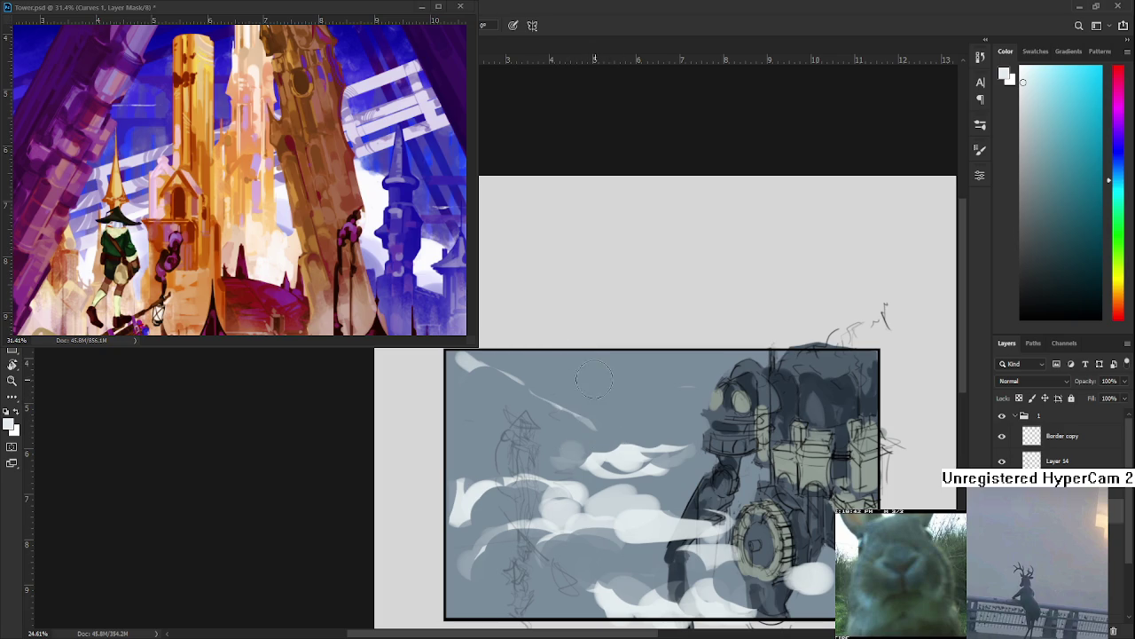
Build up a soft cloud stroke across the upper sky, erasing parts back
drag(609, 387, 575, 363)
key(e)
mouse_move(625, 403)
mouse_down()
mouse_move(592, 357)
mouse_move(577, 359)
mouse_up()
key(b)
key(e)
mouse_move(603, 399)
mouse_down()
mouse_move(588, 386)
mouse_move(628, 408)
mouse_move(592, 401)
mouse_move(647, 397)
mouse_up()
key(b)
key(e)
key(b)
key(e)
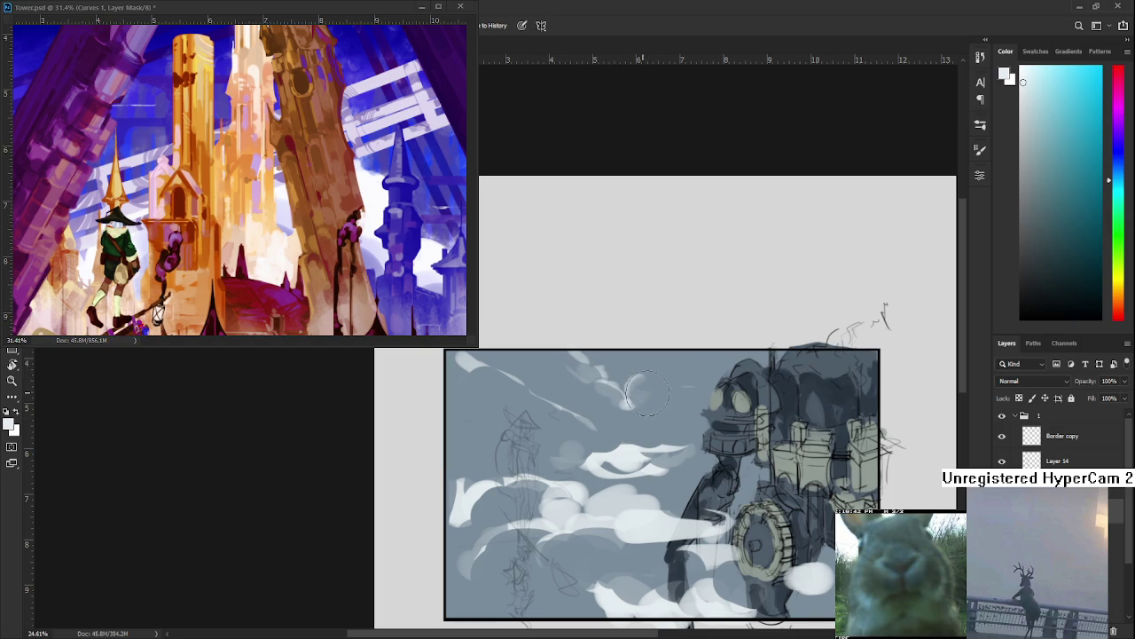
key(b)
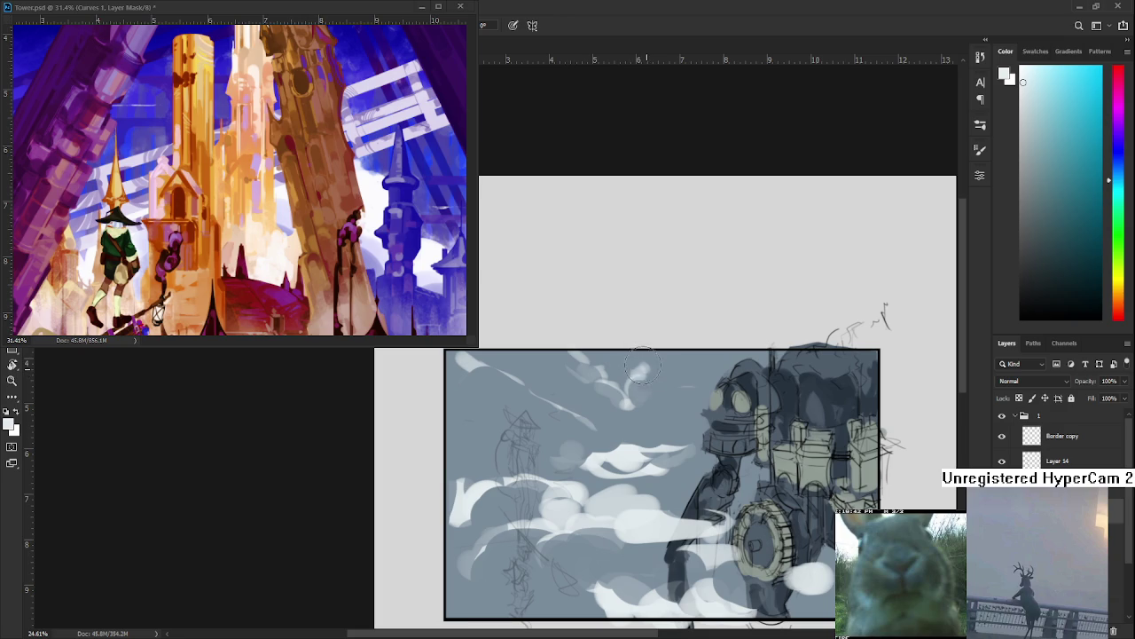
Paint soft clouds behind and above the robot's head, erasing them off the head
mouse_move(639, 373)
mouse_down()
mouse_move(660, 364)
mouse_move(671, 393)
mouse_move(700, 373)
mouse_move(680, 404)
mouse_move(741, 354)
mouse_move(719, 390)
mouse_move(787, 348)
mouse_move(719, 377)
mouse_up()
key(e)
key(b)
key(e)
key(b)
key(e)
key(b)
key(e)
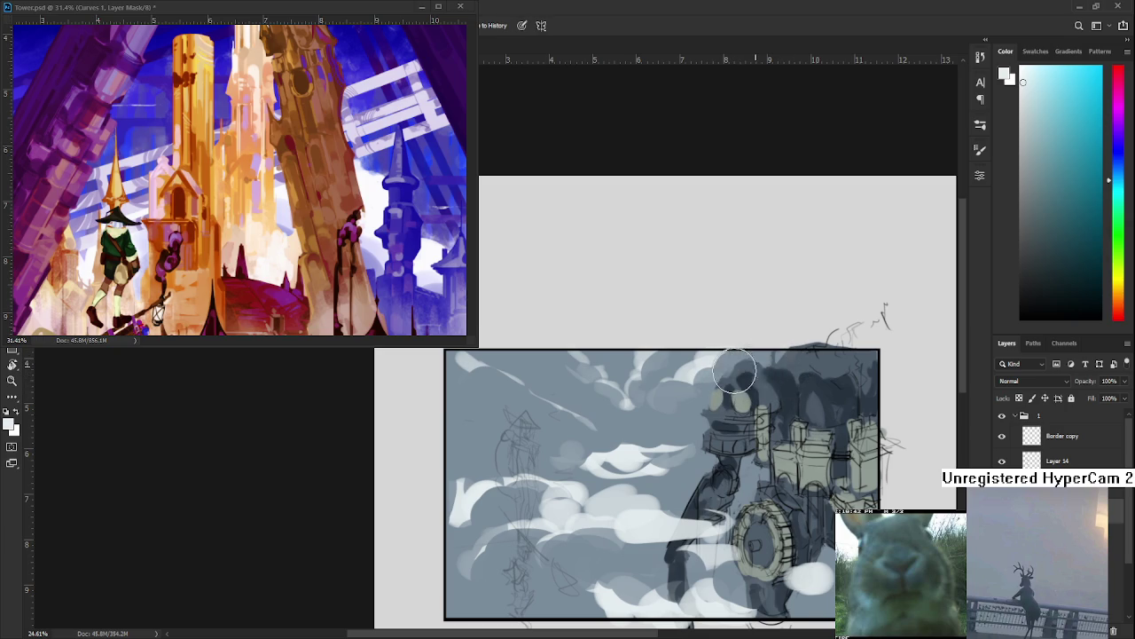
key(b)
Try white strokes across the arm and gear, undo them, and zoom out
mouse_move(665, 462)
mouse_down()
mouse_move(736, 497)
mouse_move(678, 473)
mouse_move(700, 484)
mouse_move(710, 510)
mouse_move(776, 525)
mouse_up()
key(ctrl+z)
mouse_move(710, 512)
mouse_down()
mouse_move(803, 532)
mouse_move(782, 517)
mouse_up()
key(ctrl+z)
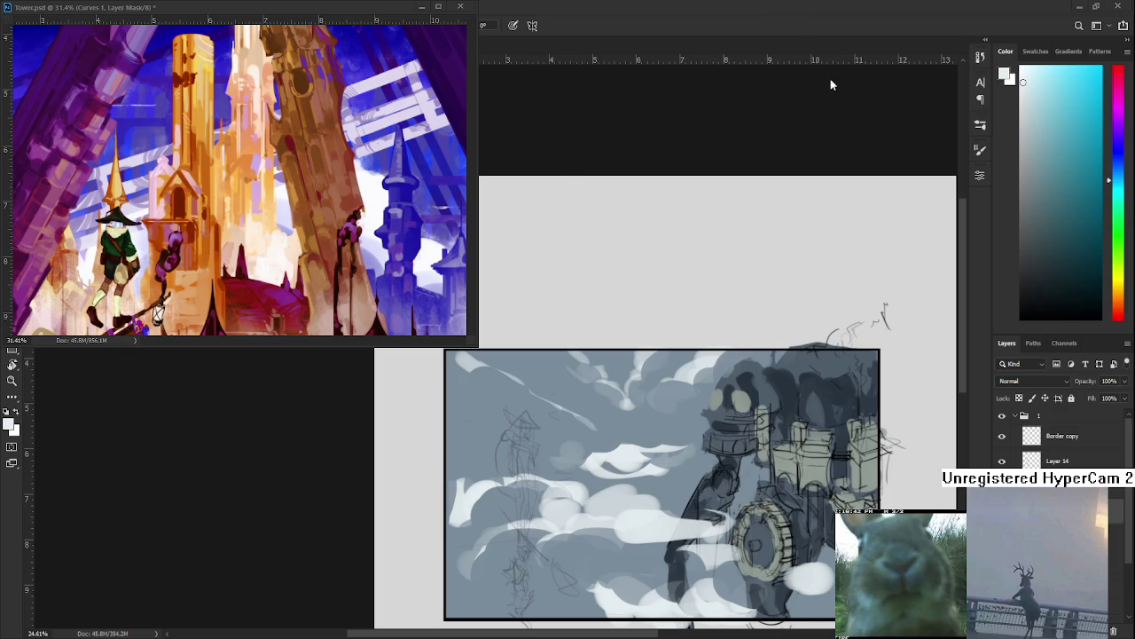
key(ctrl+minus)
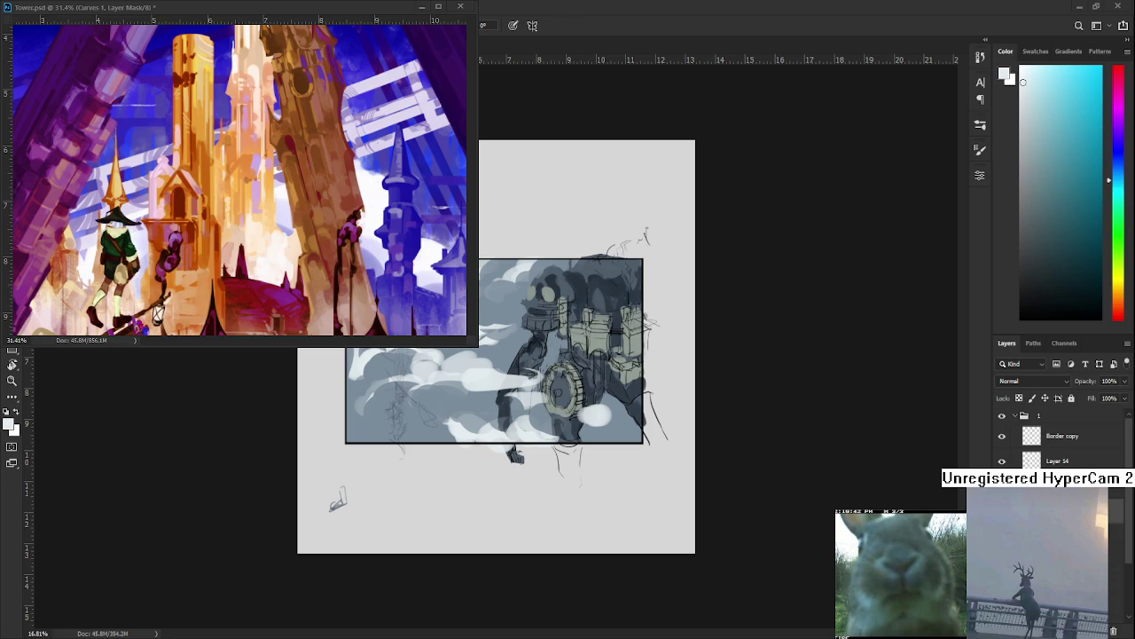
Pick a dark shading colour and shade the area right of the gear
scroll(499, 346, up, 1)
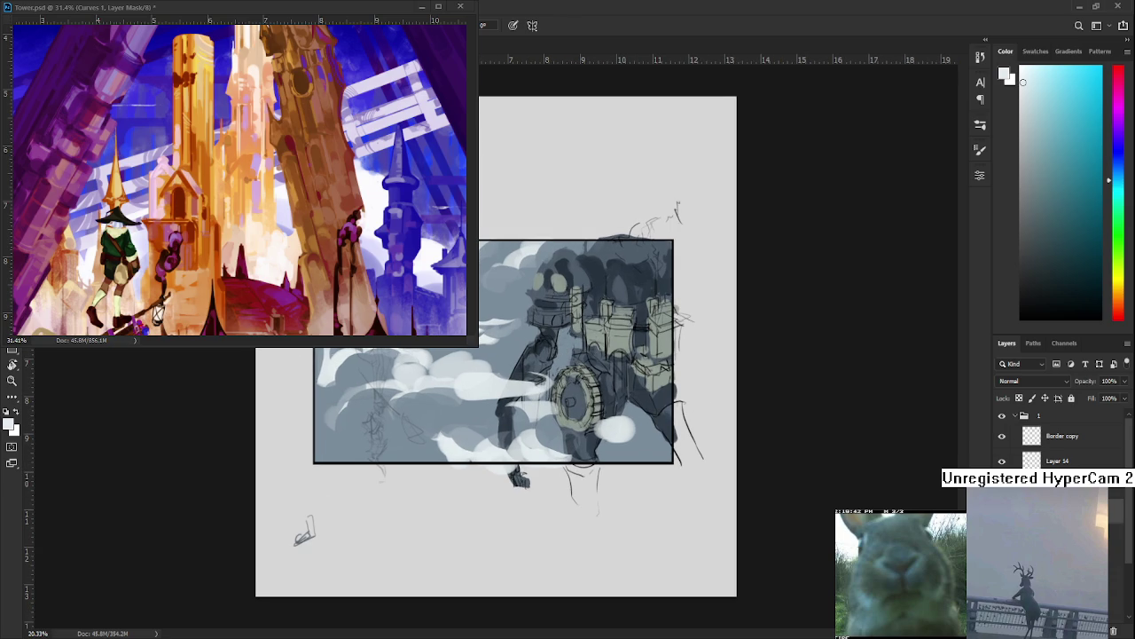
scroll(533, 378, up, 2)
click(1039, 257)
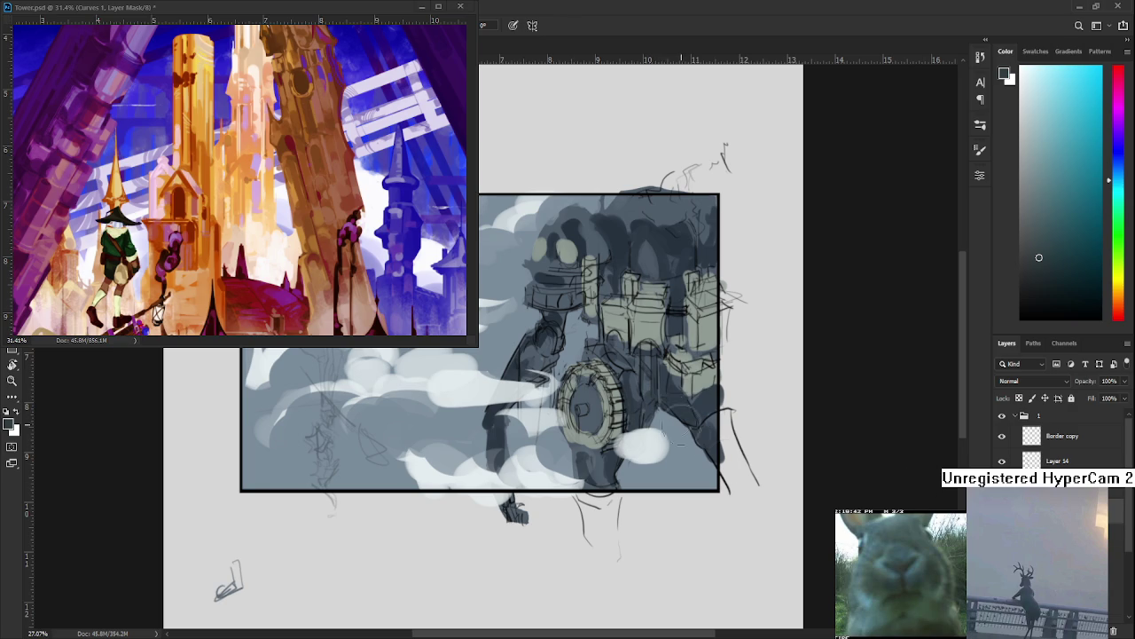
drag(634, 435, 714, 360)
key(ctrl+z)
click(1043, 293)
drag(631, 435, 717, 354)
key(ctrl+z)
mouse_move(654, 375)
mouse_down()
mouse_move(657, 414)
mouse_move(722, 350)
mouse_move(650, 426)
mouse_move(678, 386)
mouse_move(714, 381)
mouse_move(736, 355)
mouse_move(691, 339)
mouse_move(586, 505)
mouse_up()
Paint a dark blob above the tower, erasing back to history to reveal details
key(e)
key(b)
mouse_move(523, 399)
mouse_down()
mouse_move(585, 342)
mouse_move(547, 399)
mouse_move(612, 355)
mouse_move(661, 293)
mouse_up()
key(e)
key(b)
mouse_move(590, 521)
mouse_down()
mouse_move(583, 502)
mouse_move(649, 516)
mouse_move(686, 480)
mouse_up()
key(e)
key(b)
Darken the tower's left and upper areas, erasing back to restore its line detail
key(e)
mouse_move(581, 464)
mouse_down()
mouse_move(638, 471)
mouse_move(533, 457)
mouse_move(551, 422)
mouse_move(523, 452)
mouse_move(630, 416)
mouse_move(629, 433)
mouse_move(612, 417)
mouse_move(621, 404)
mouse_move(653, 390)
mouse_move(701, 330)
mouse_move(736, 325)
mouse_move(726, 341)
mouse_up()
key(b)
key(e)
key(b)
key(e)
drag(652, 425, 757, 419)
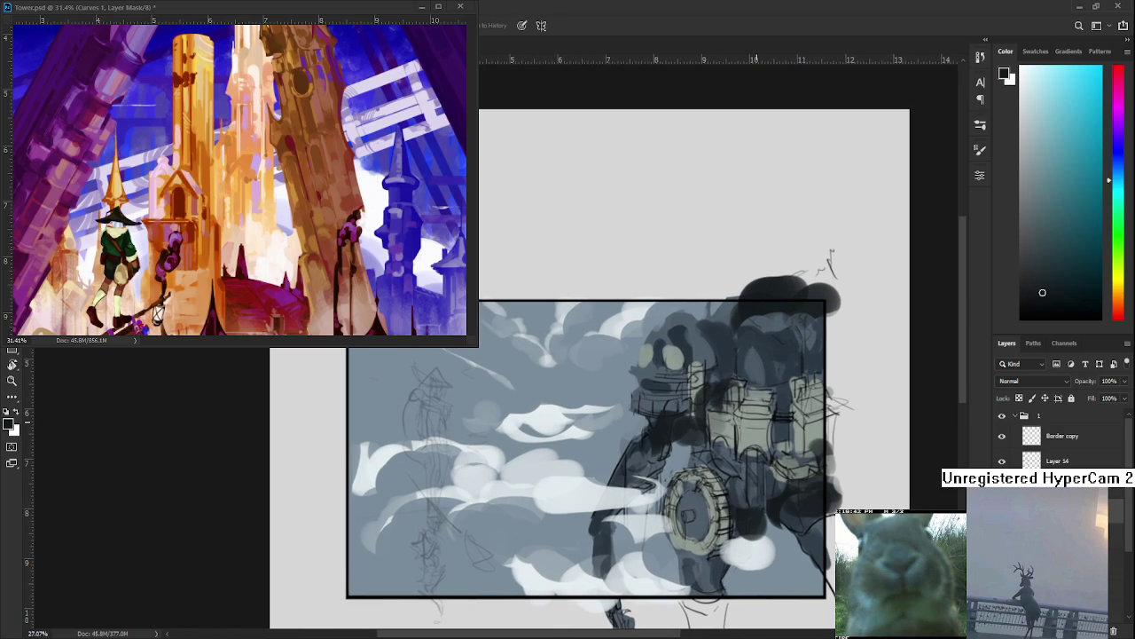
scroll(757, 420, down, 2)
scroll(749, 434, down, 3)
scroll(737, 452, down, 2)
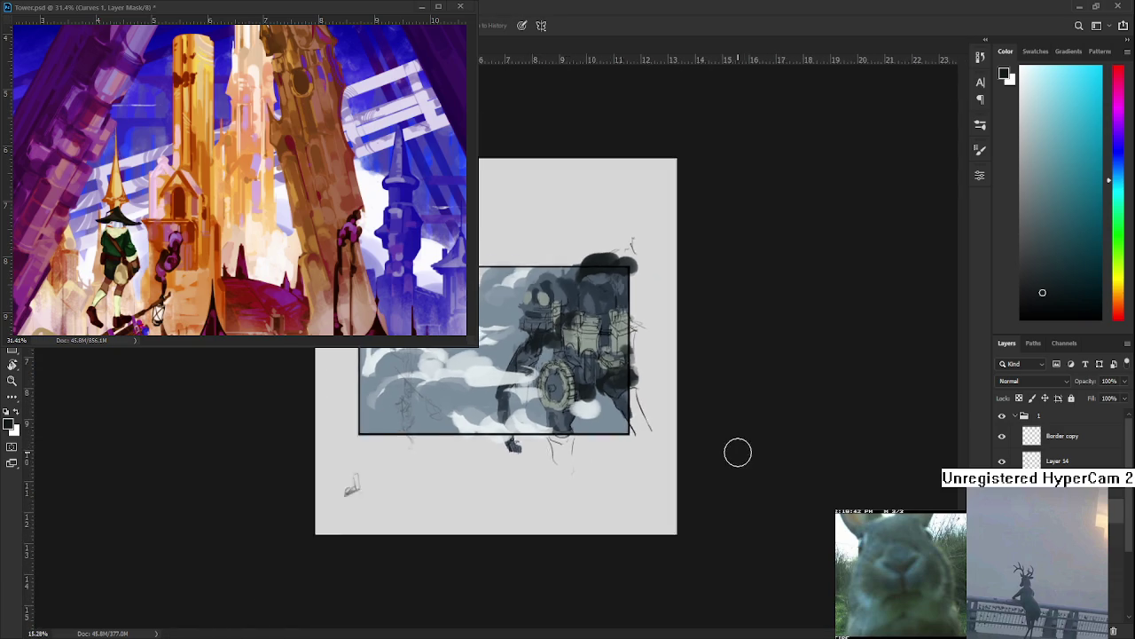
scroll(497, 347, up, 1)
scroll(497, 348, up, 1)
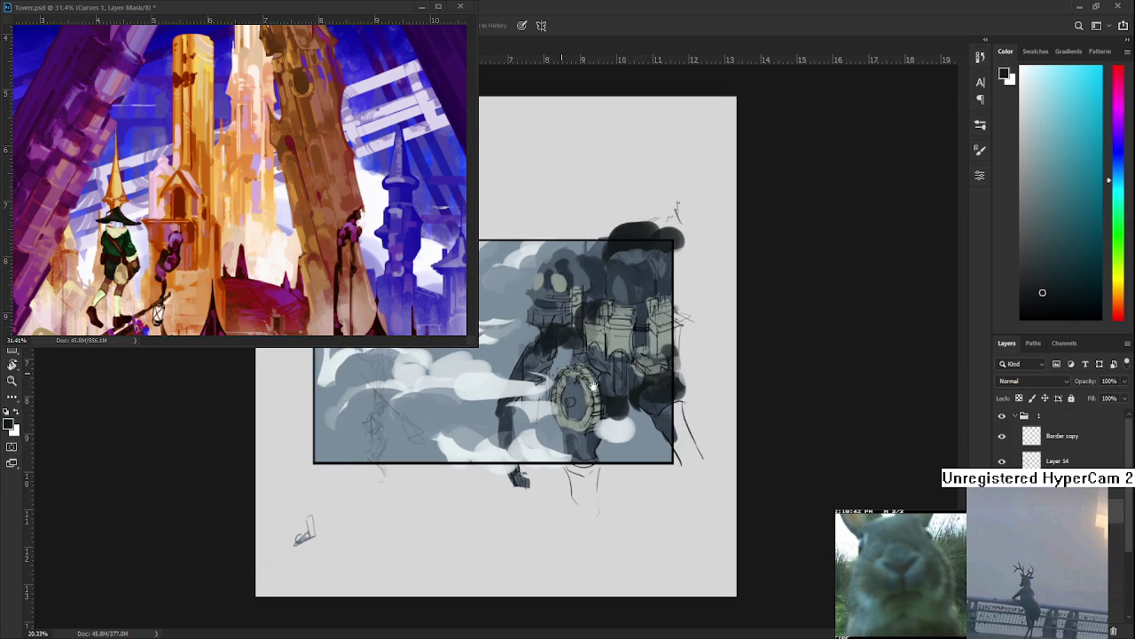
scroll(619, 410, up, 2)
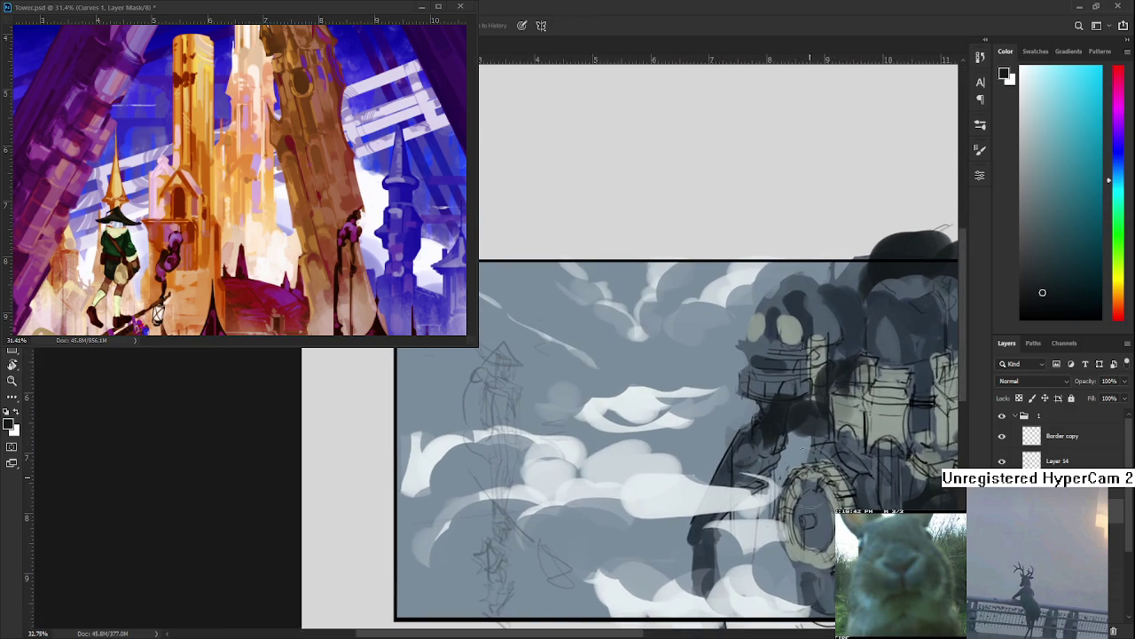
scroll(737, 455, down, 1)
drag(737, 454, 619, 440)
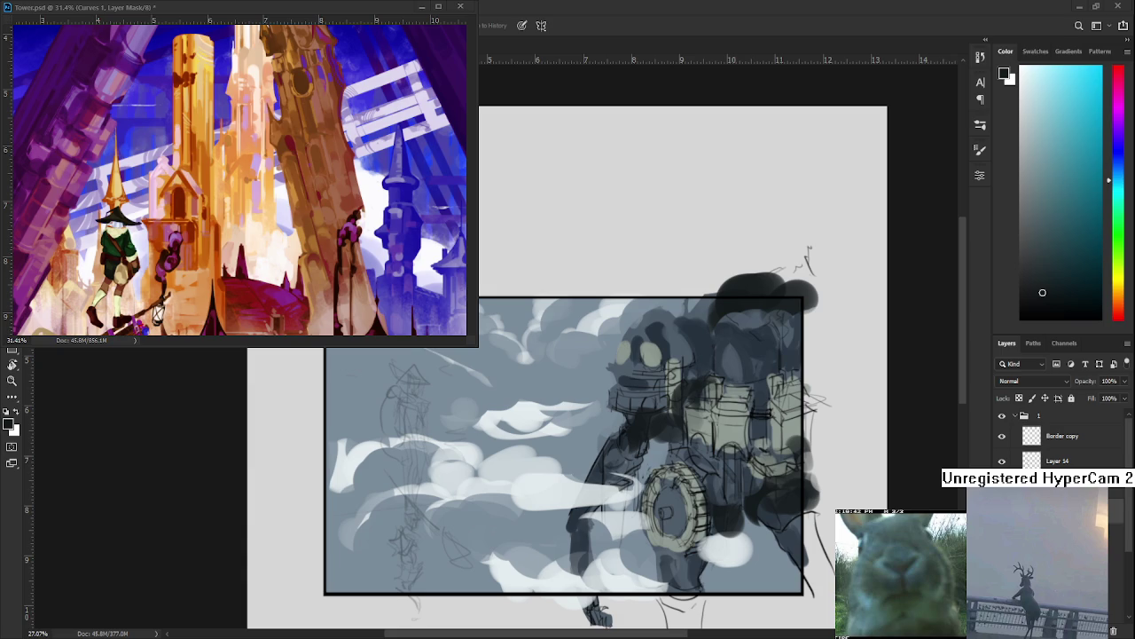
scroll(741, 401, up, 1)
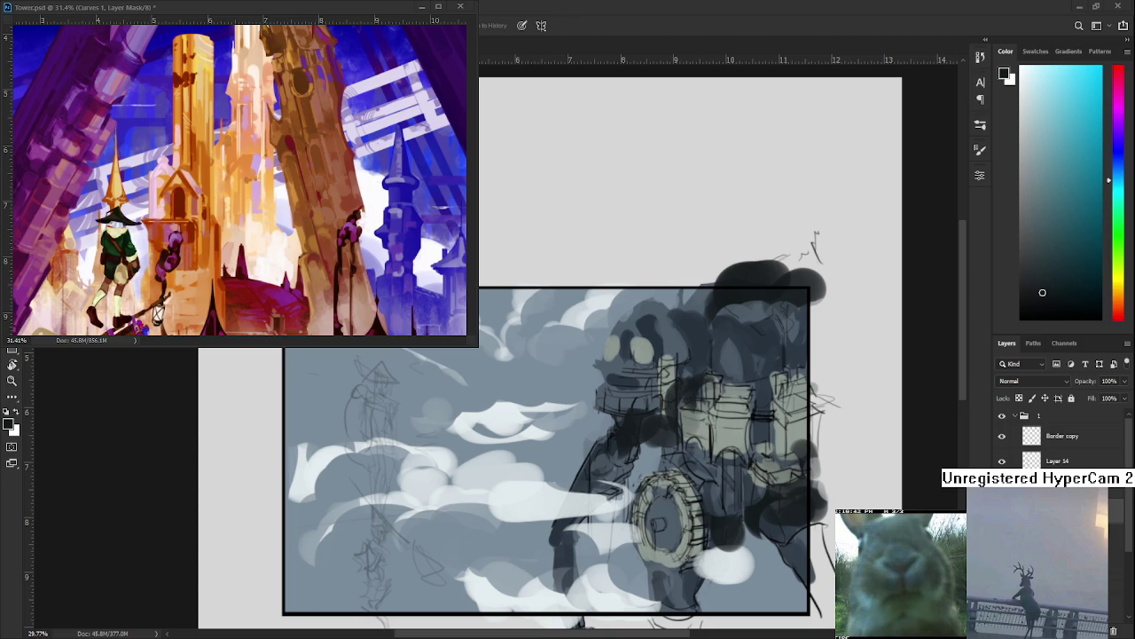
scroll(834, 541, down, 1)
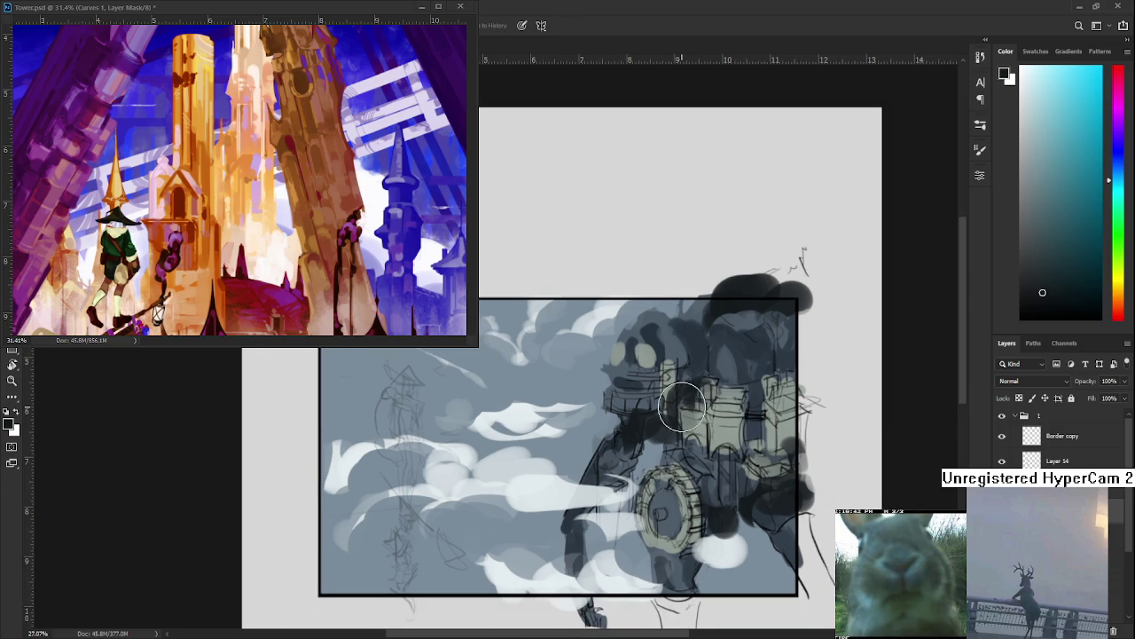
scroll(834, 541, down, 1)
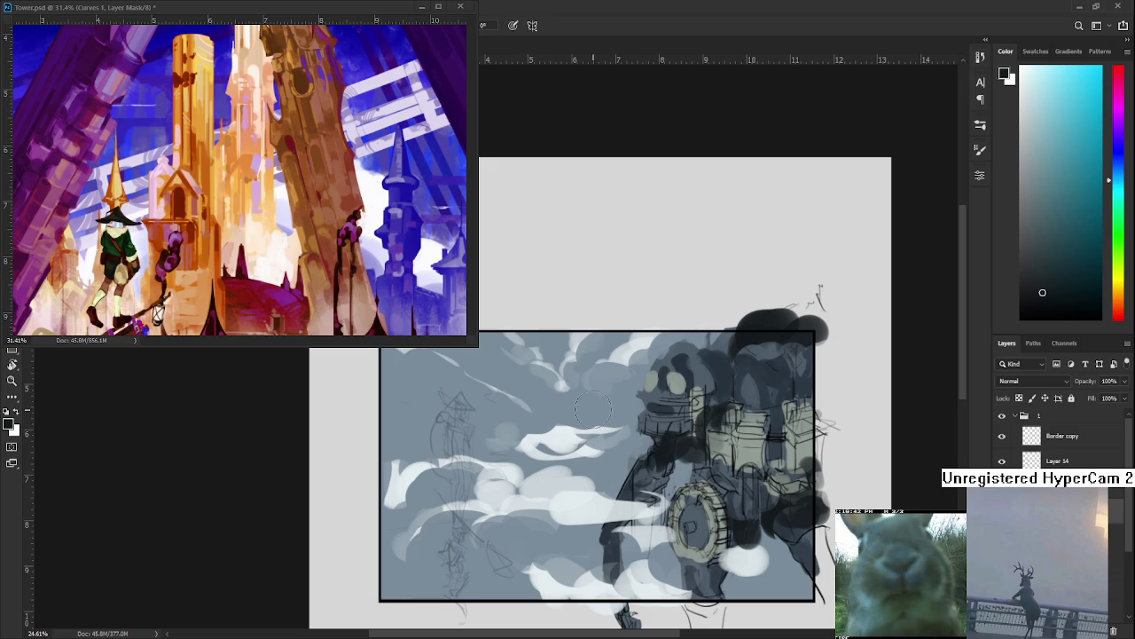
mouse_move(578, 507)
mouse_down()
mouse_move(614, 480)
mouse_move(608, 502)
mouse_up()
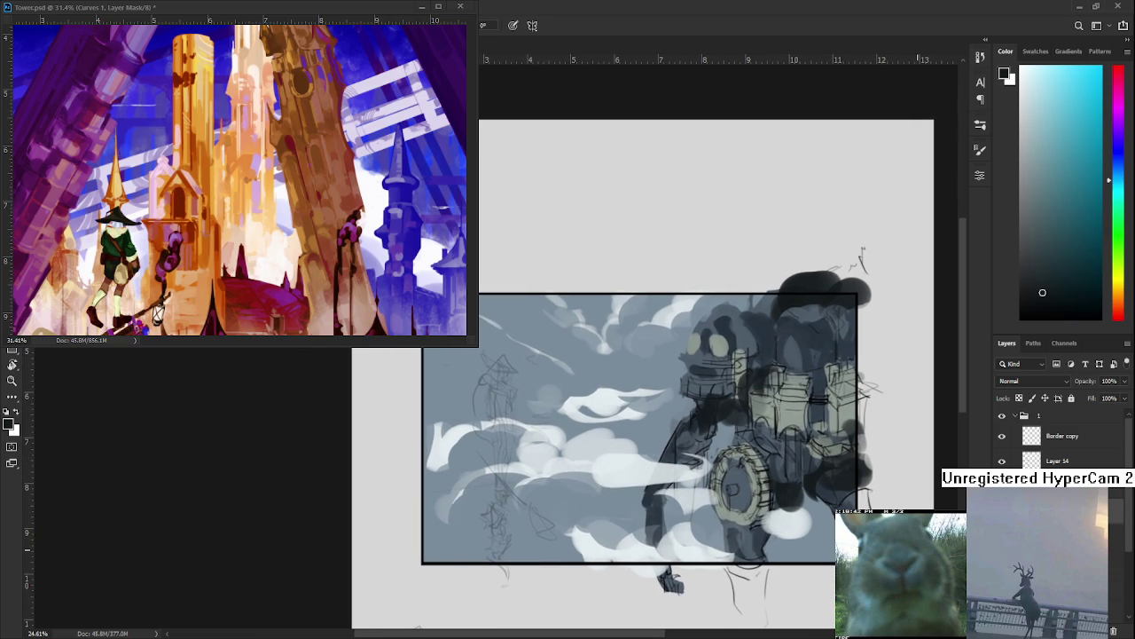
key(x)
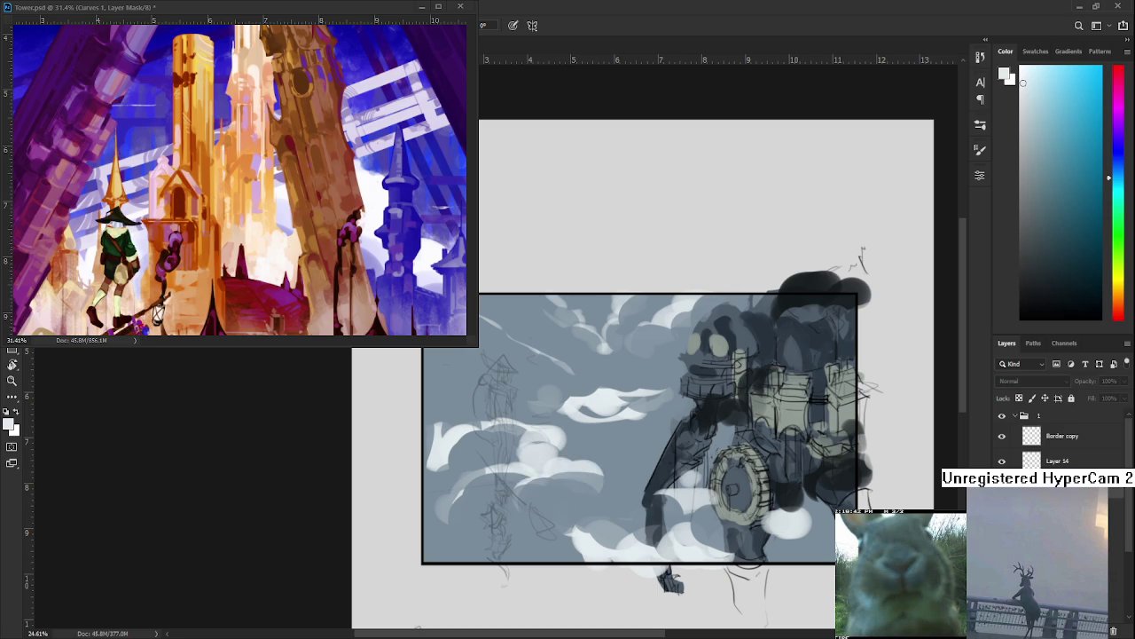
click(1003, 460)
click(1011, 460)
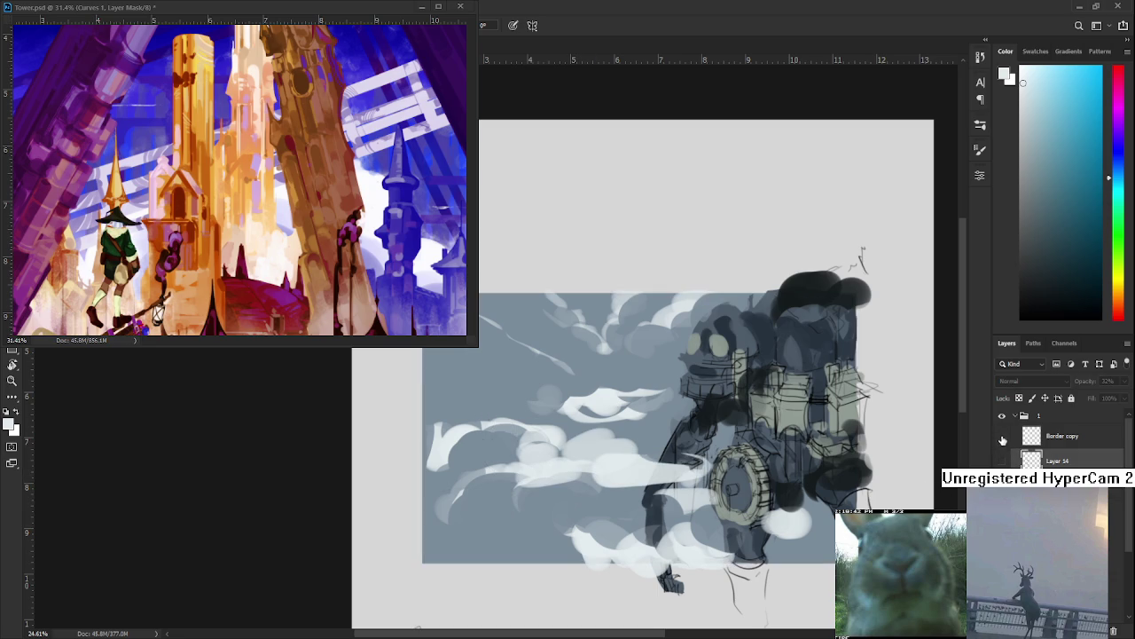
click(1002, 485)
click(1003, 485)
click(1002, 510)
click(1003, 510)
click(1002, 485)
click(1002, 485)
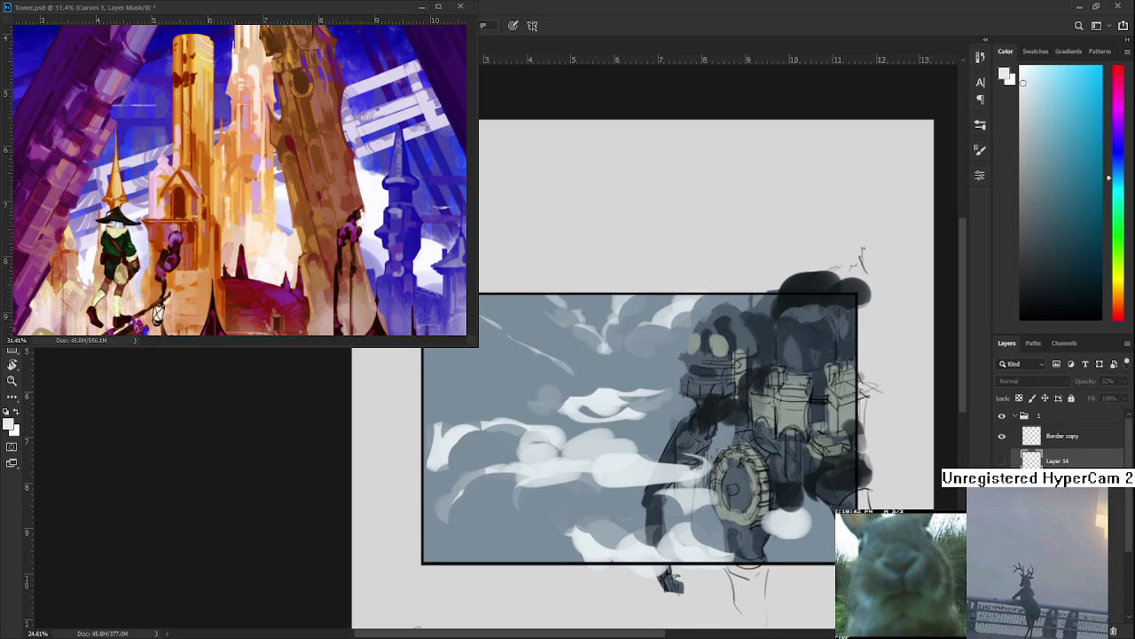
click(1002, 485)
click(1003, 485)
click(1002, 485)
click(1002, 485)
key(e)
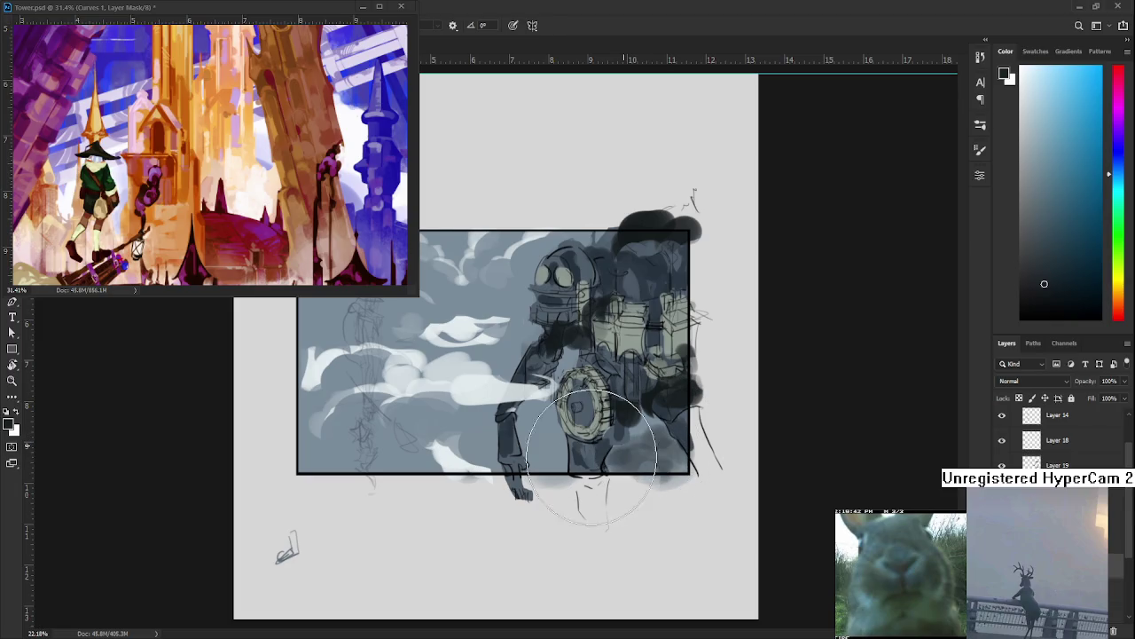
key(e)
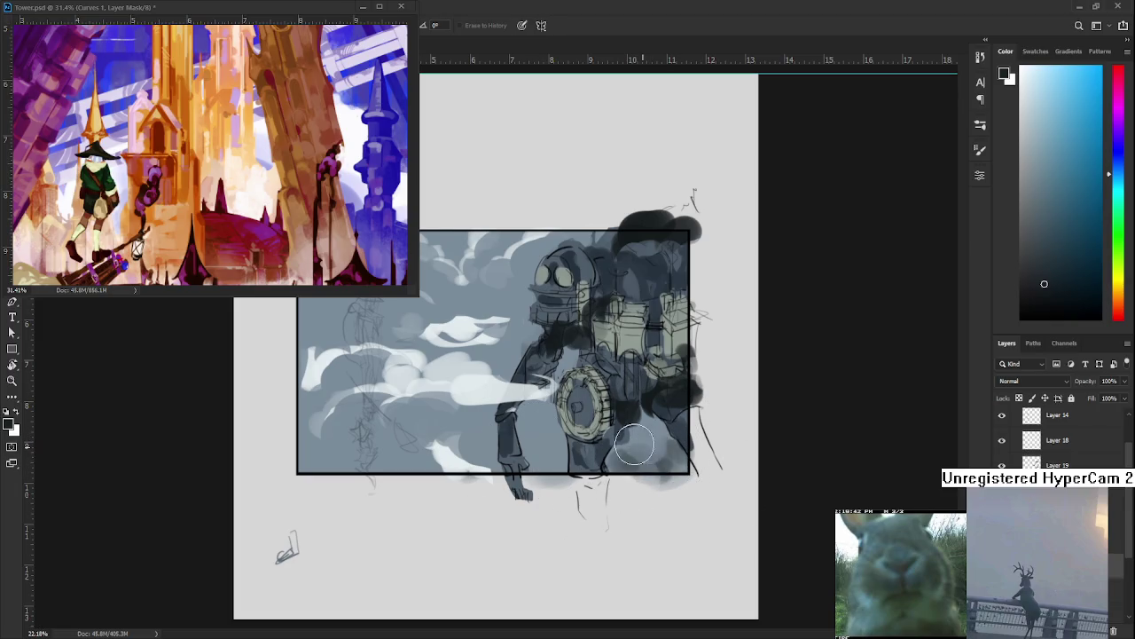
Paint a soft dark blob at the frame's lower right and erase it below the frame edge
key(b)
key(bracketright)
key(bracketright)
key(bracketright)
drag(674, 483, 647, 426)
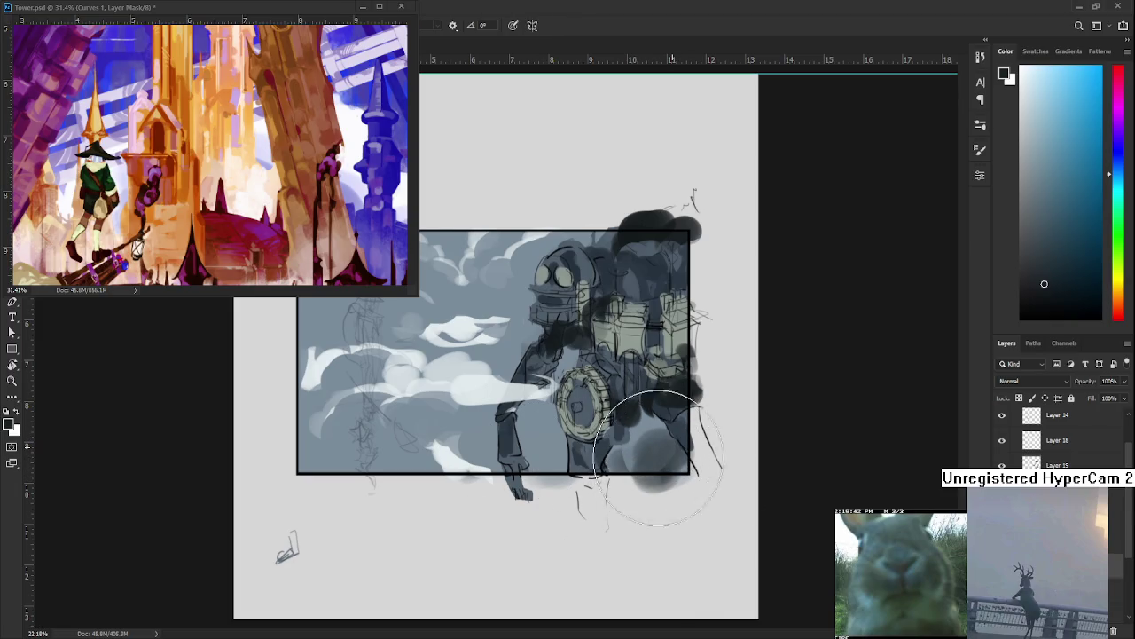
key(e)
mouse_move(648, 479)
mouse_down()
mouse_move(656, 492)
mouse_move(665, 457)
mouse_up()
Zoom out and shade along the lower-left edge of the frame with a larger brush
key(b)
key(bracketright)
key(bracketright)
key(bracketright)
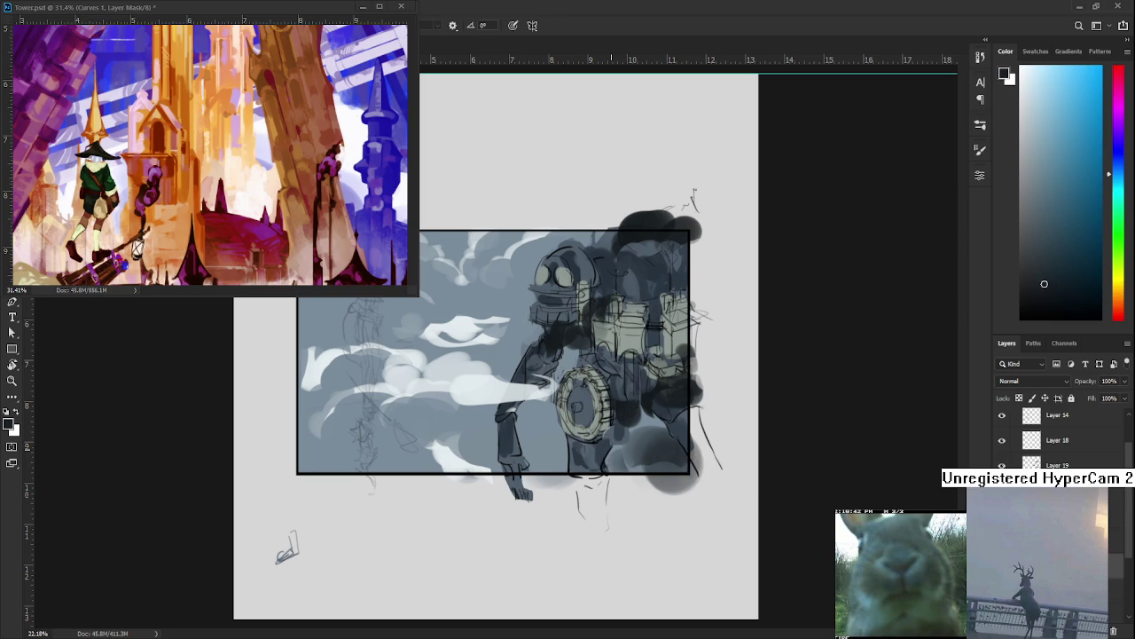
key(ctrl+minus)
key(ctrl+minus)
mouse_move(368, 393)
mouse_down()
mouse_move(395, 417)
mouse_move(462, 415)
mouse_move(379, 430)
mouse_move(390, 417)
mouse_move(428, 444)
mouse_up()
key(e)
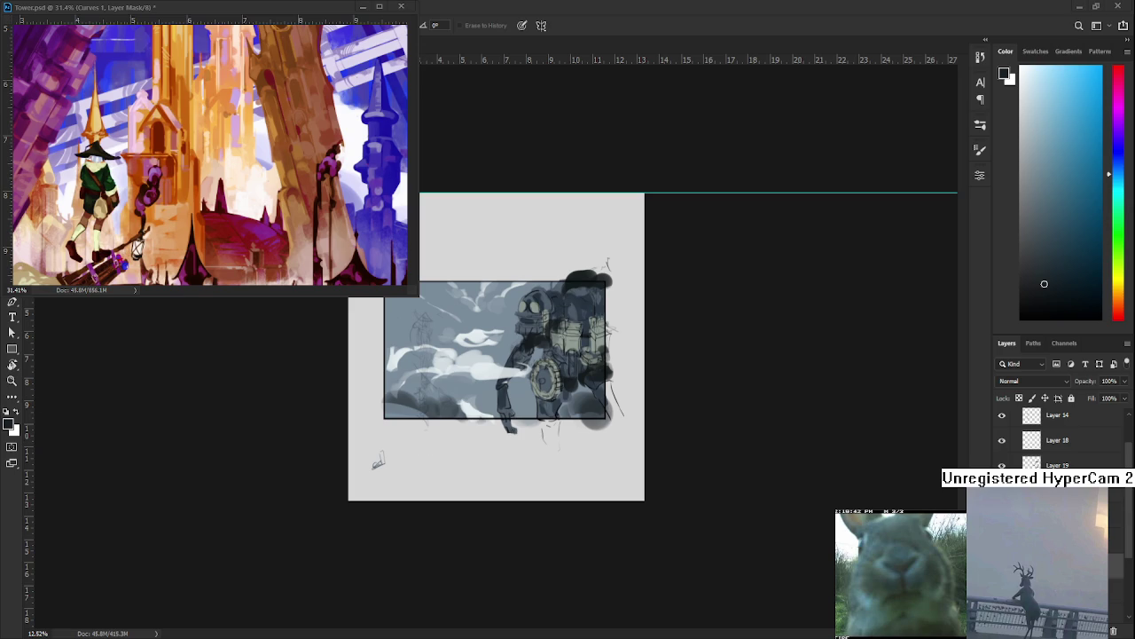
scroll(572, 452, up, 1)
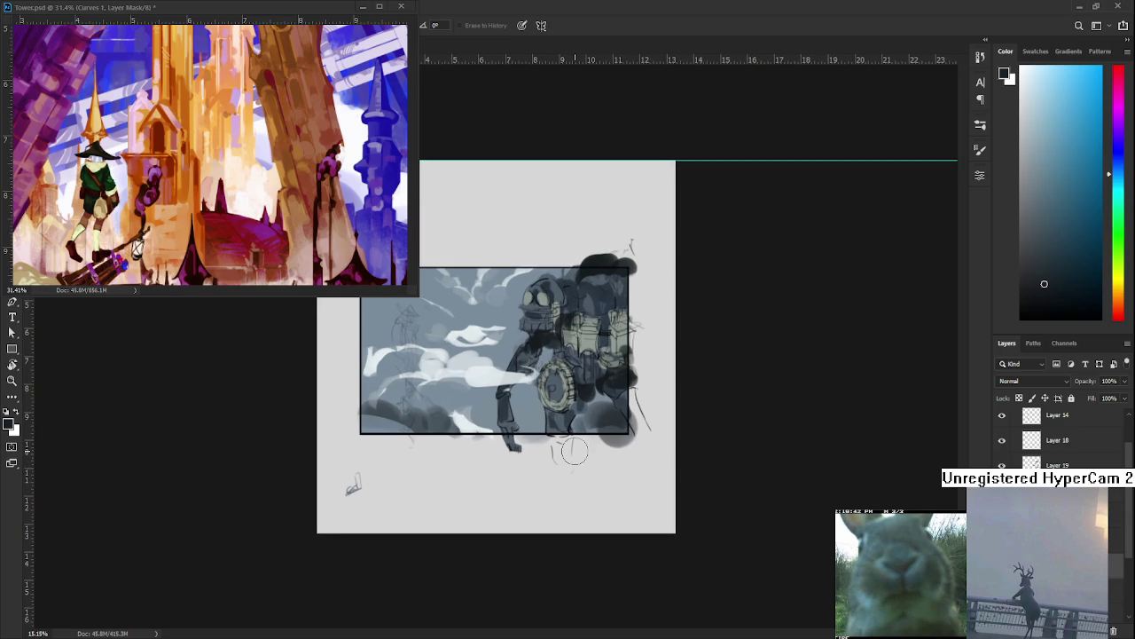
scroll(570, 450, down, 1)
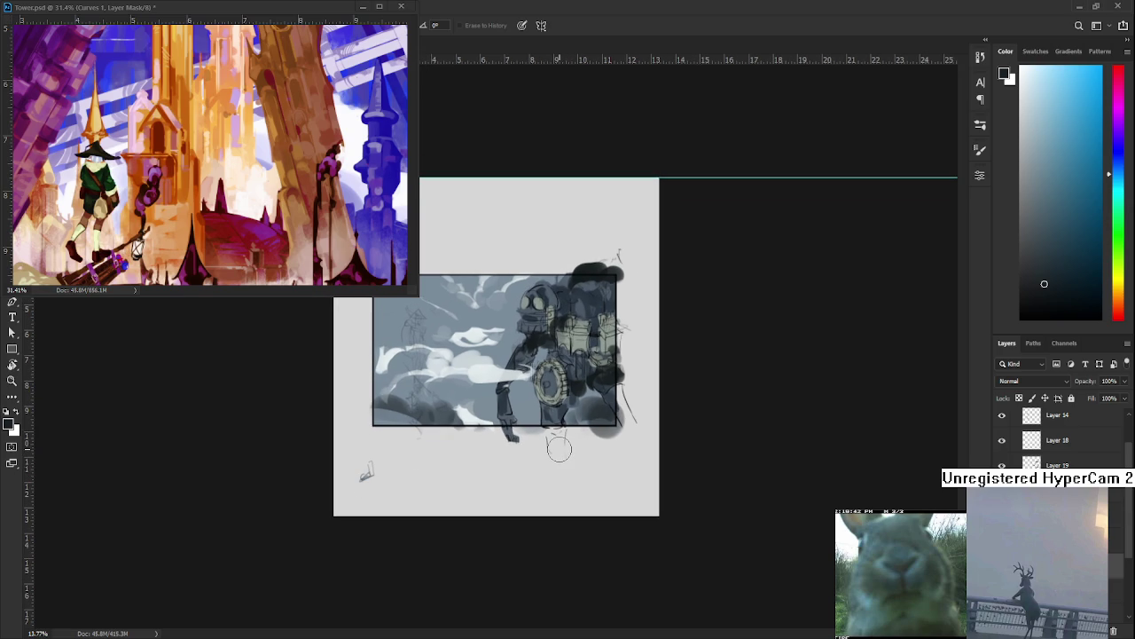
Paint dark grey over the lower-left clouds, then lighten the strokes with Erase to History
mouse_move(367, 457)
mouse_down()
mouse_move(388, 418)
mouse_move(427, 399)
mouse_up()
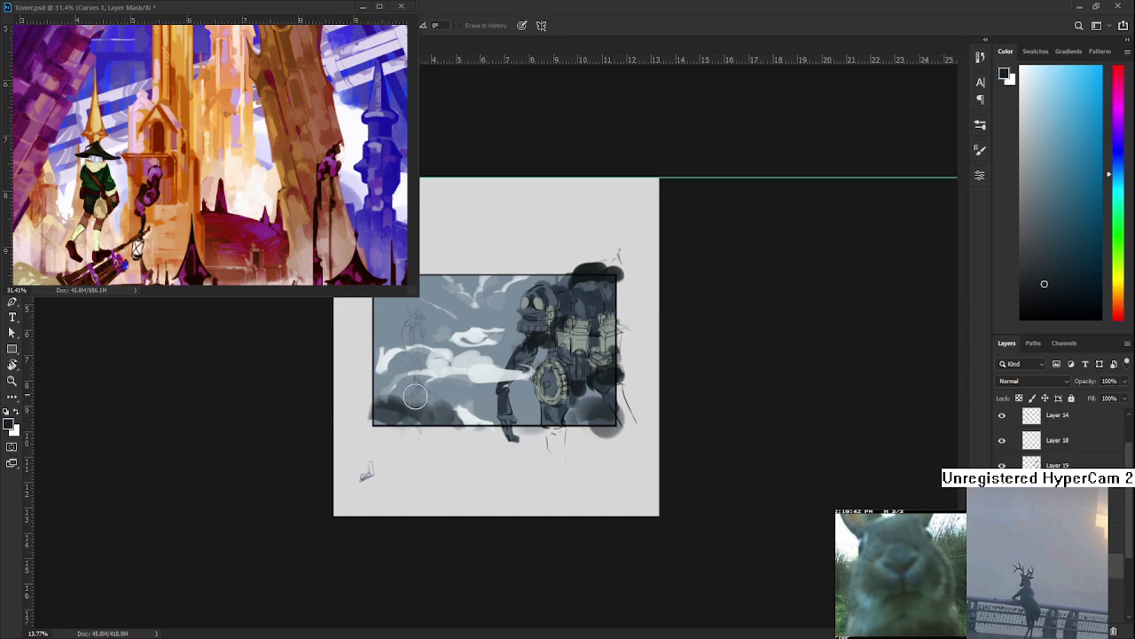
key(b)
key(e)
drag(434, 395, 454, 380)
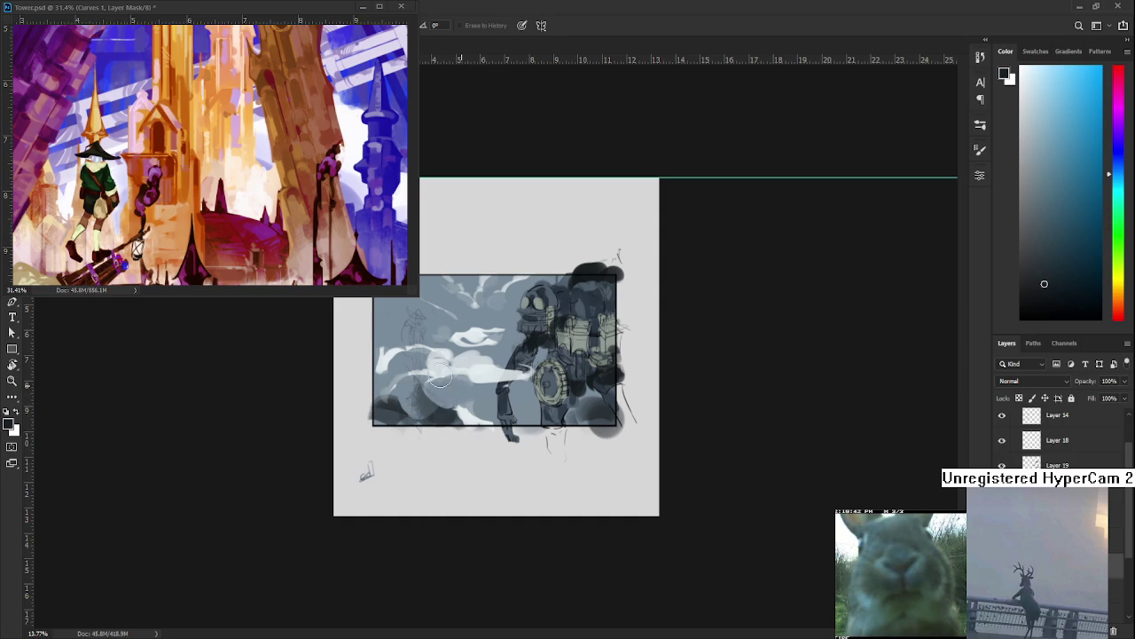
Darken the area around the figure's legs, then step back through the recent erasing edits
key(b)
mouse_move(470, 417)
mouse_down()
mouse_move(487, 401)
mouse_move(532, 416)
mouse_move(521, 410)
mouse_move(542, 401)
mouse_move(474, 398)
mouse_move(539, 394)
mouse_move(530, 398)
mouse_up()
key(e)
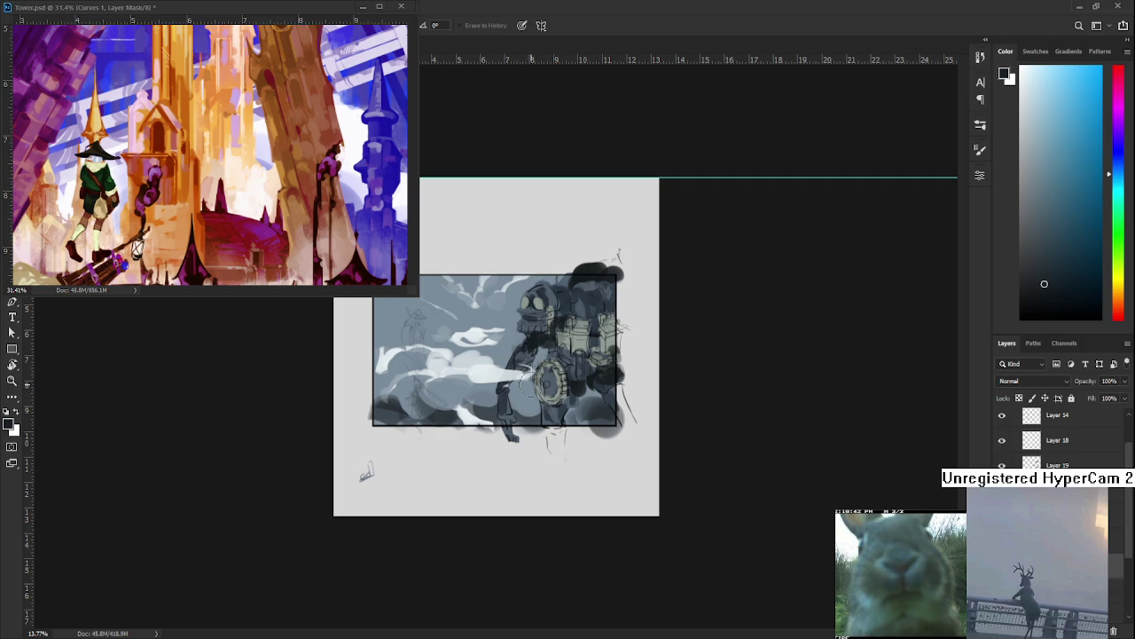
key(b)
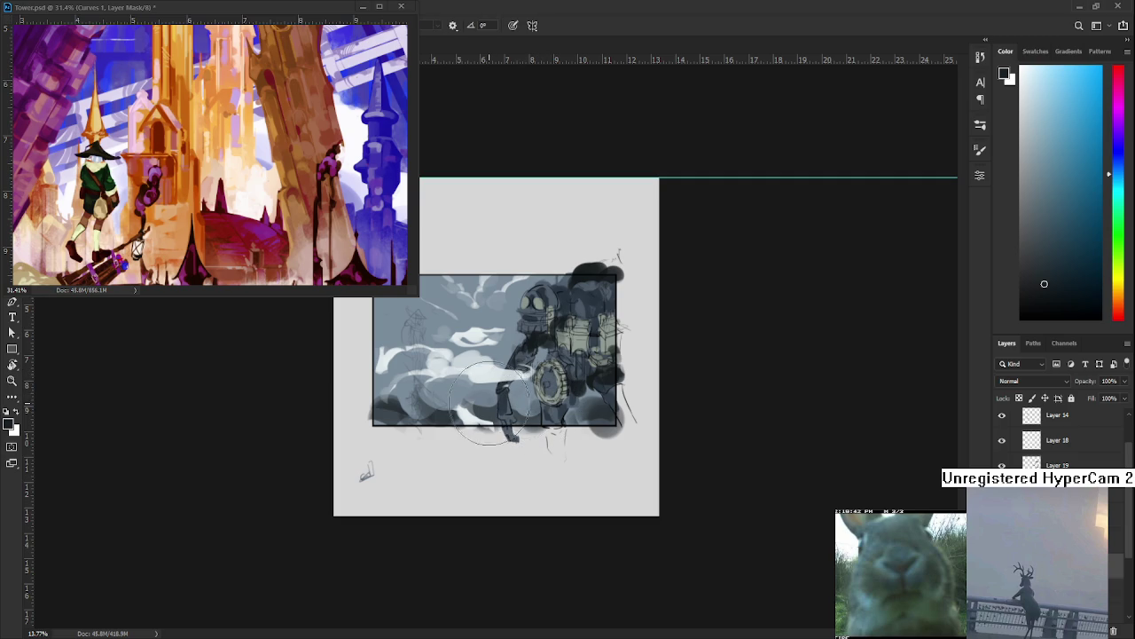
key(ctrl+alt+z)
key(ctrl+alt+z)
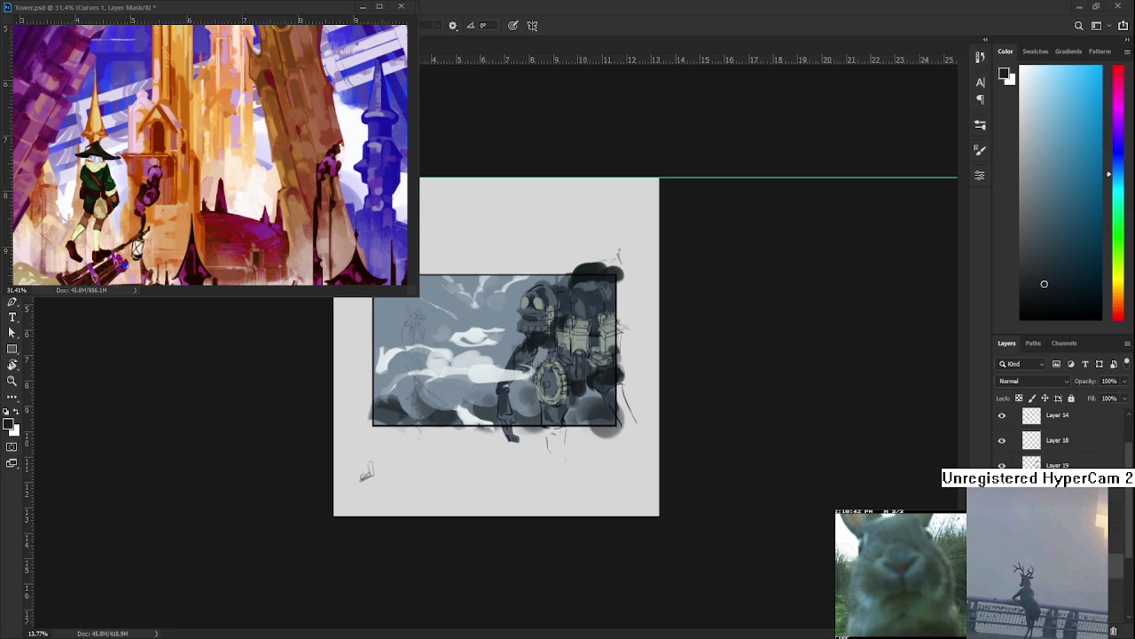
scroll(504, 367, up, 3)
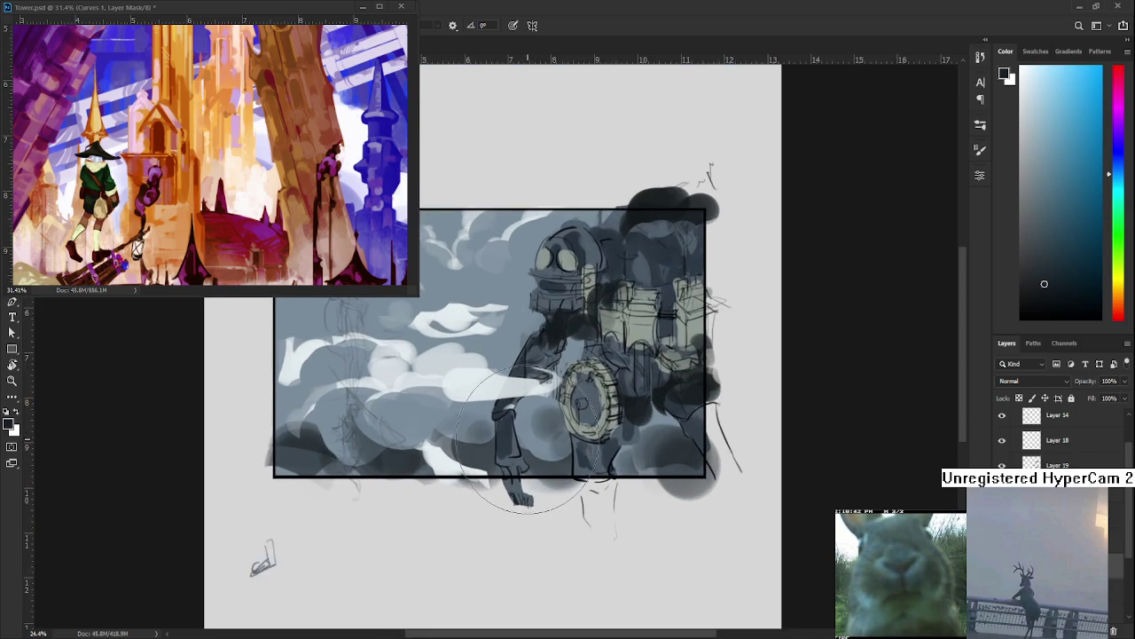
Pan and zoom the view to reposition the cloudy robot scene
scroll(504, 368, up, 2)
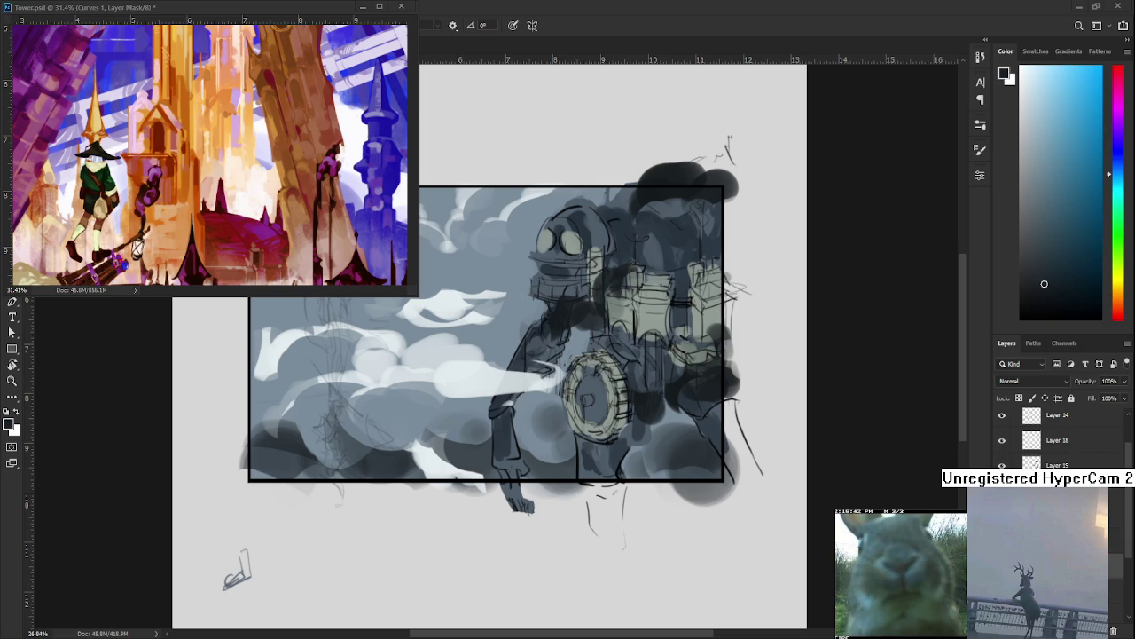
drag(547, 469, 574, 438)
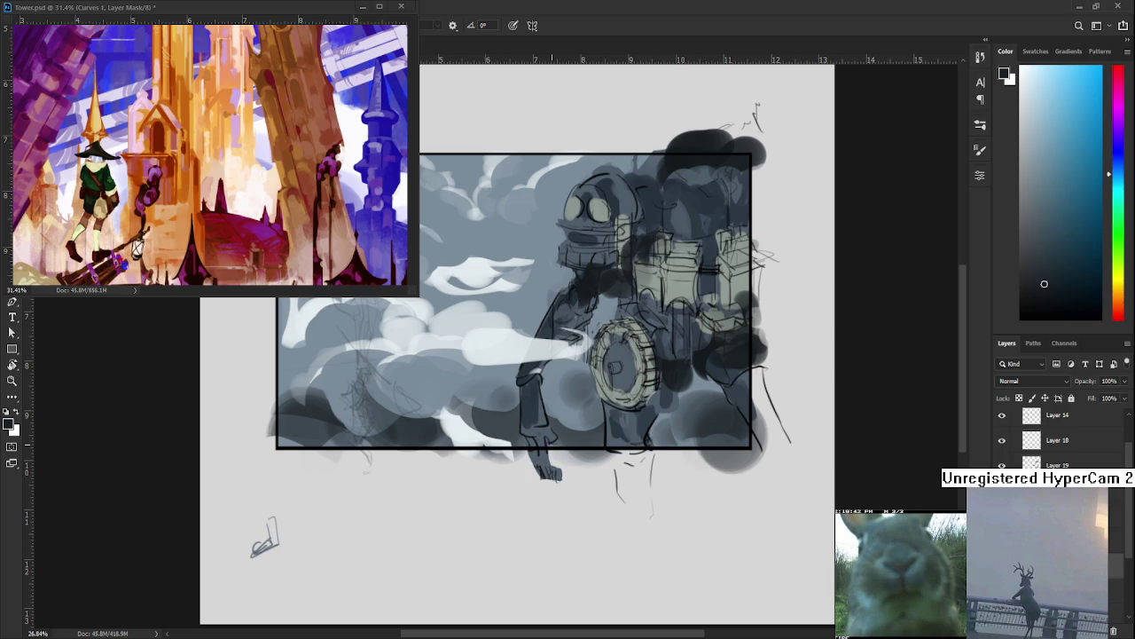
scroll(647, 429, up, 2)
drag(648, 429, 675, 456)
scroll(630, 417, down, 2)
scroll(626, 415, up, 1)
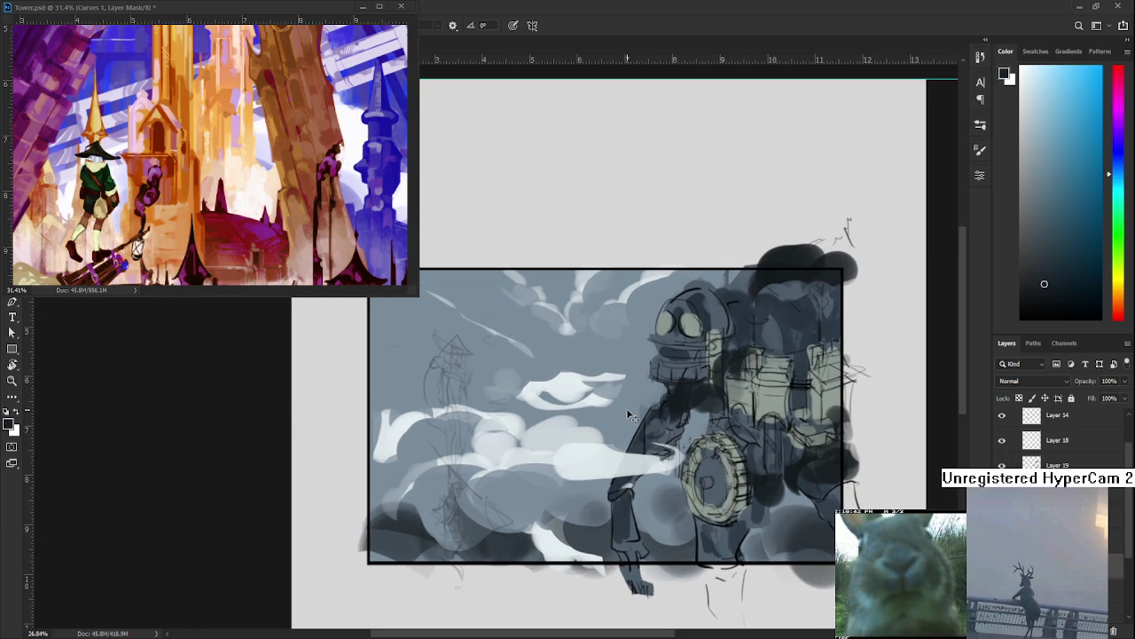
Open da sketches.psd from recent files and hide its rough sketch layers, Layer 35 and Layer 32
click(174, 17)
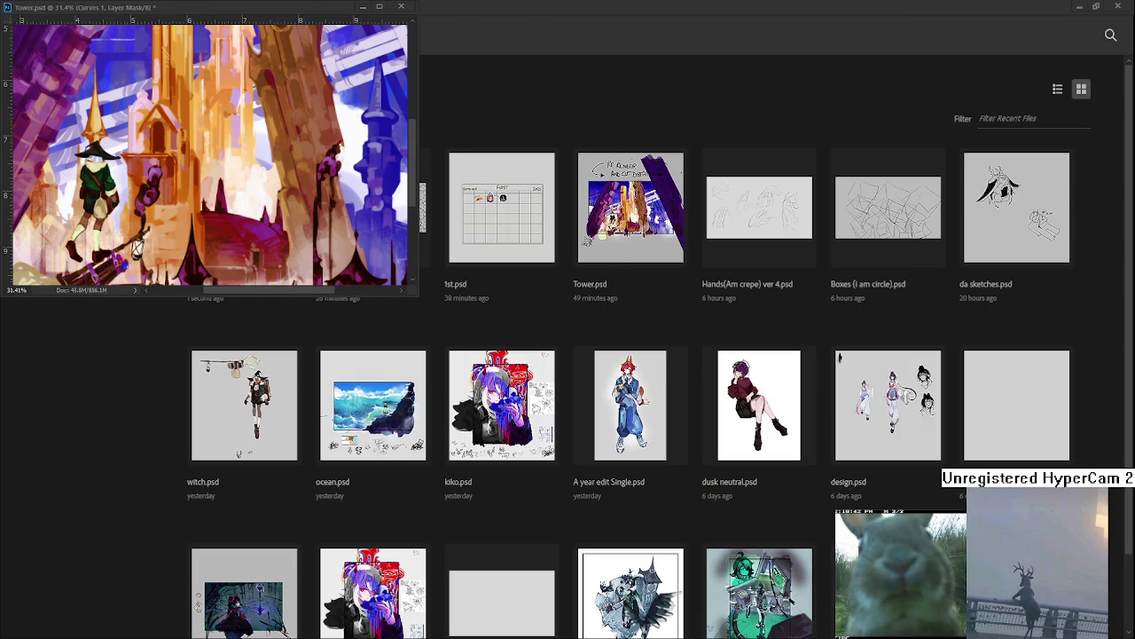
click(986, 251)
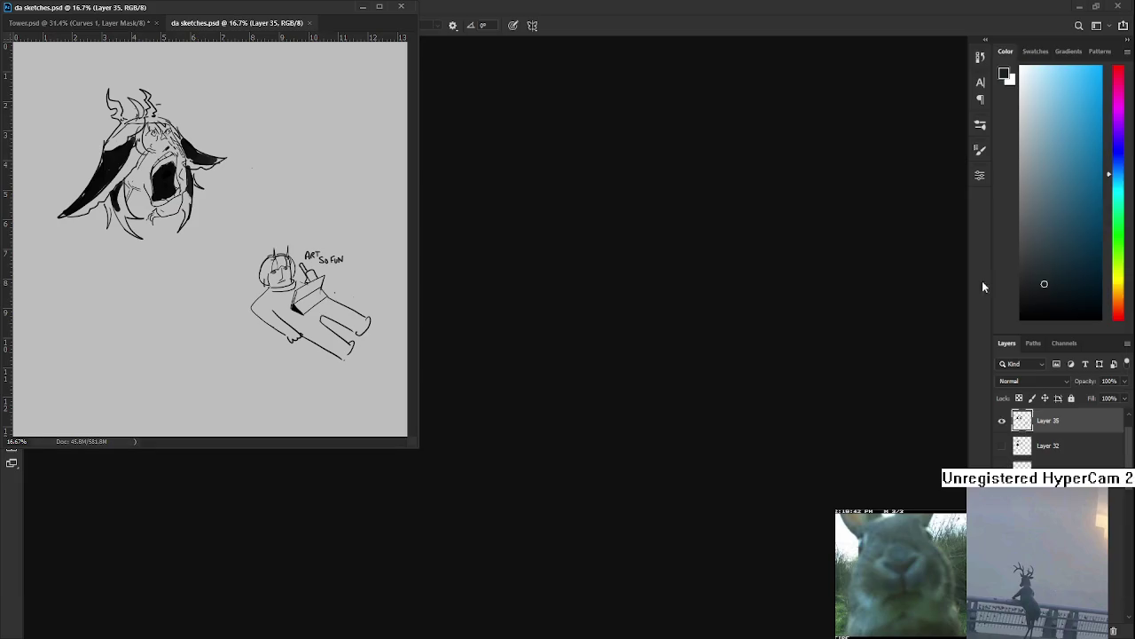
click(1002, 421)
click(1002, 445)
click(1002, 446)
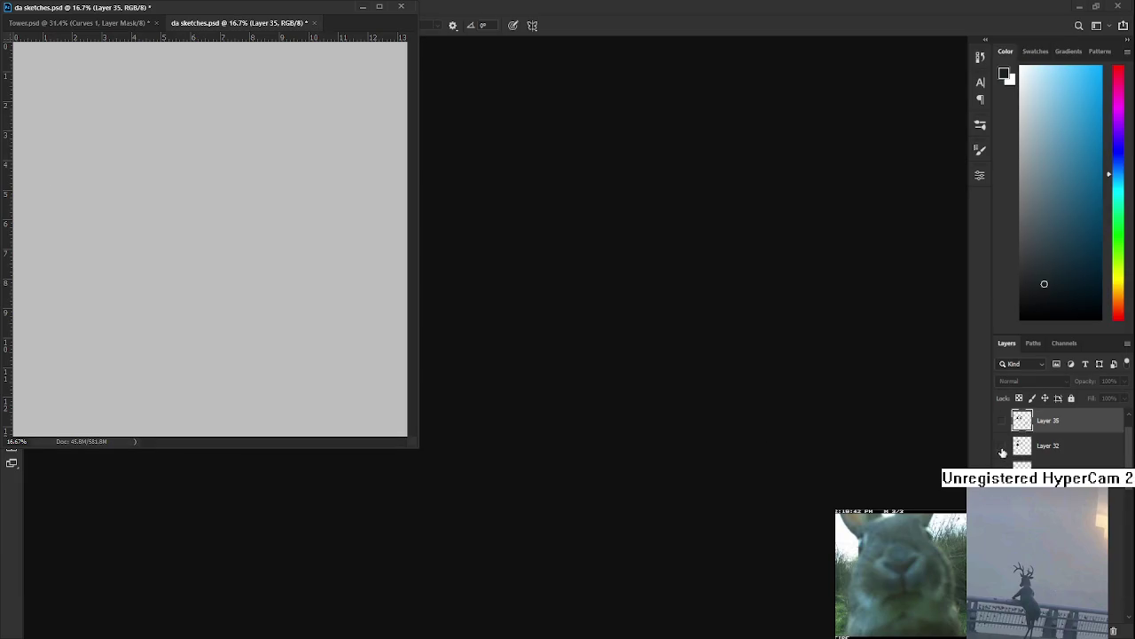
Dock the da sketches.psd document into the main workspace
drag(239, 22, 568, 266)
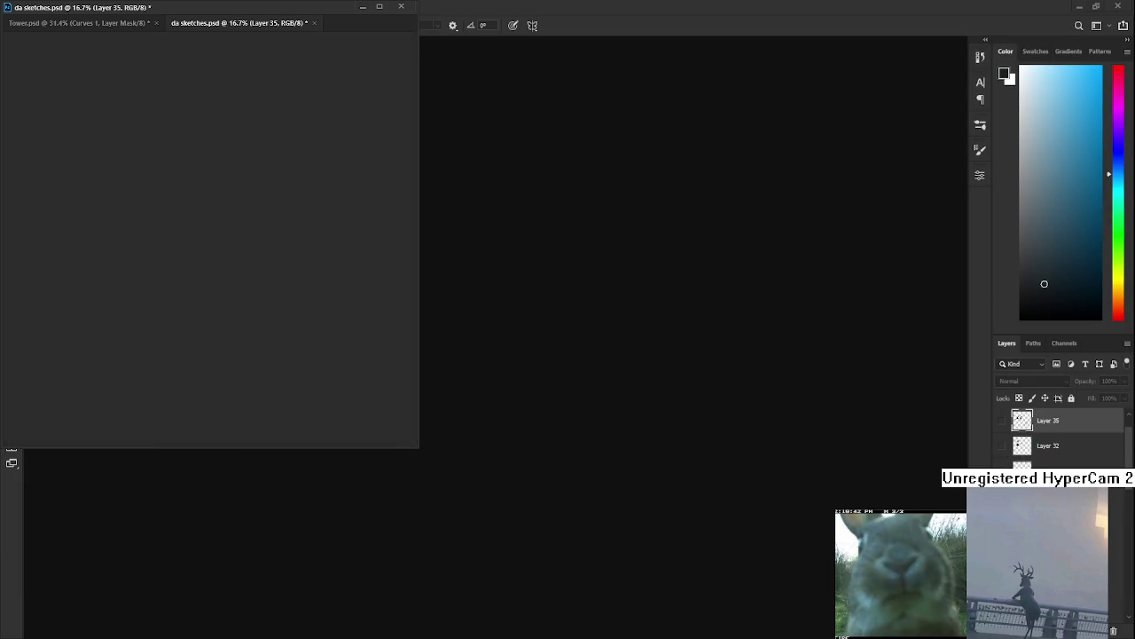
scroll(1060, 435, down, 2)
scroll(1060, 435, down, 2)
scroll(1060, 434, down, 2)
scroll(1059, 435, down, 2)
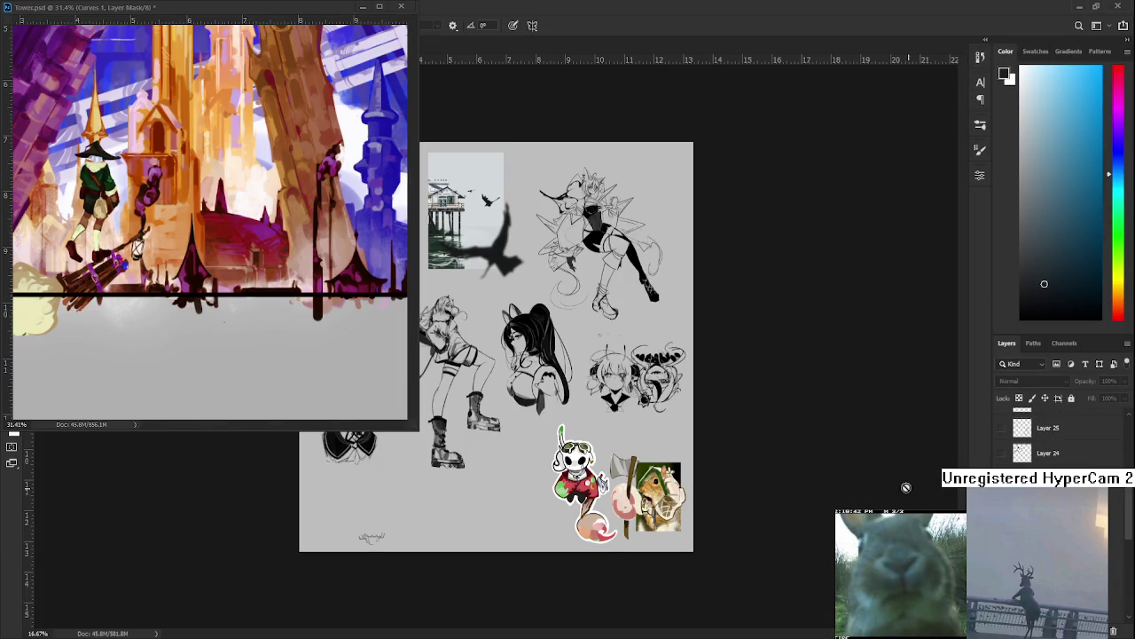
Shrink the floating Tower.psd reference window to uncover the sketch sheet
click(373, 384)
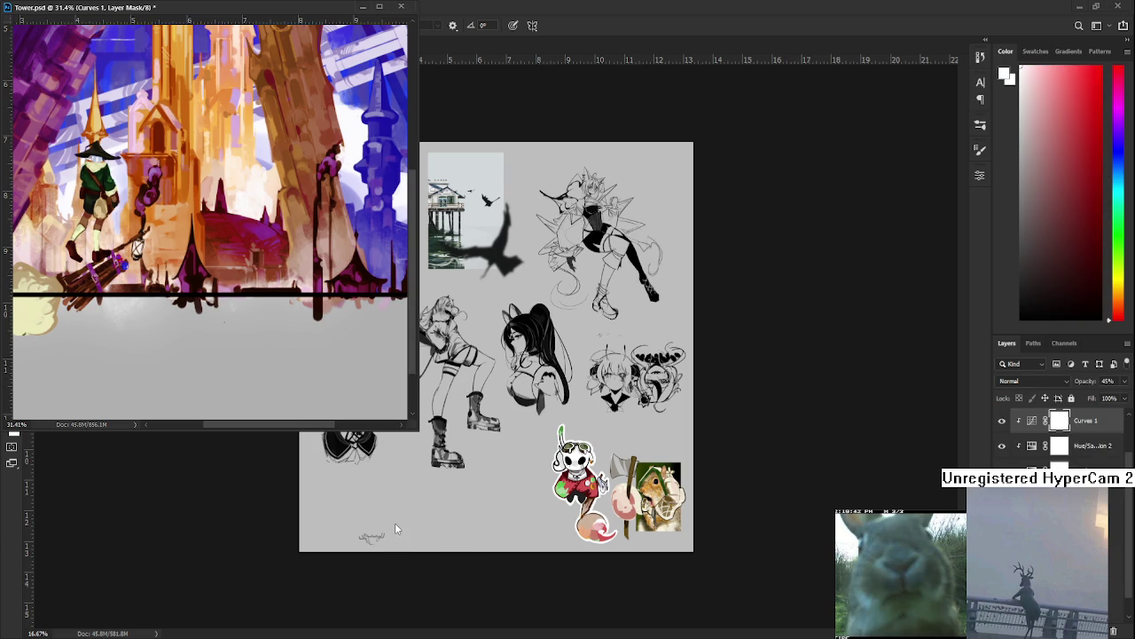
drag(394, 432, 395, 308)
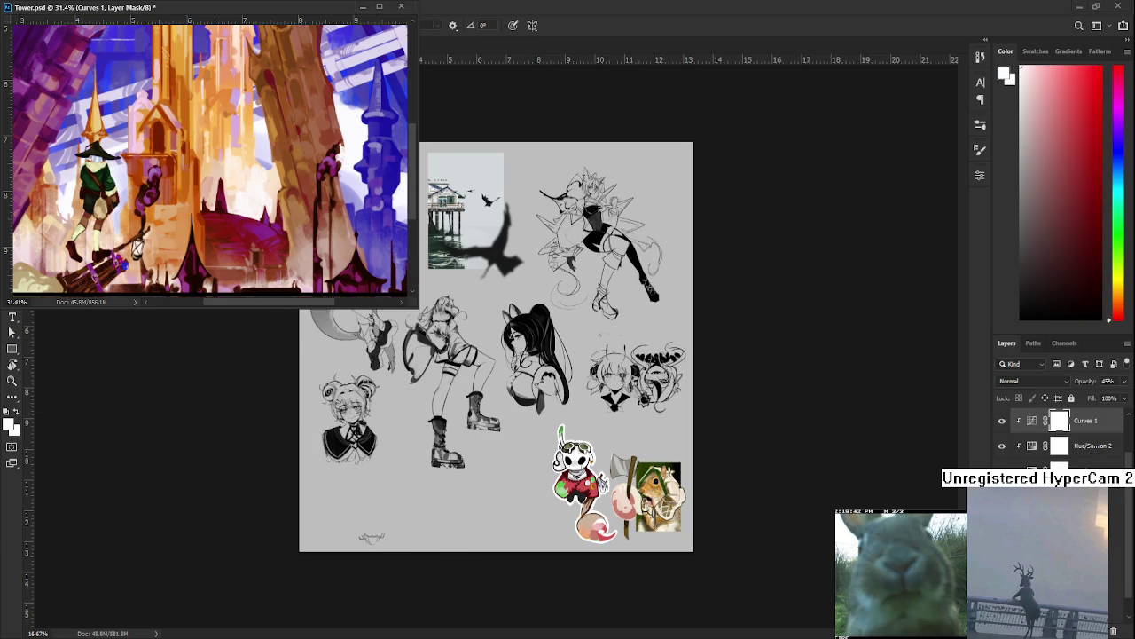
click(168, 11)
click(543, 337)
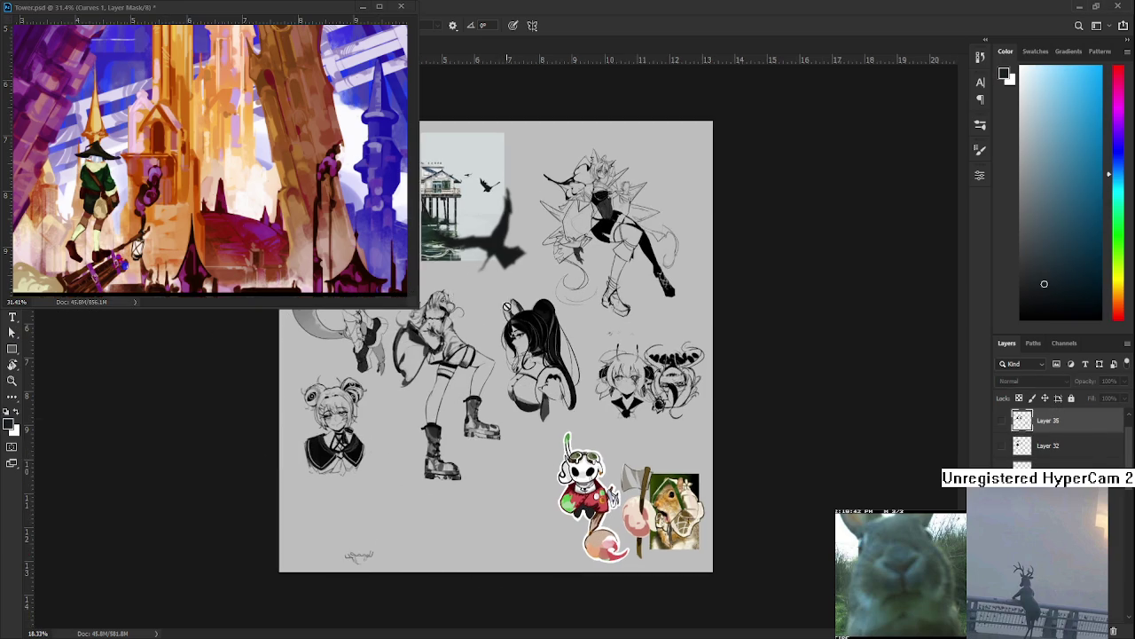
scroll(542, 337, up, 3)
scroll(549, 339, up, 3)
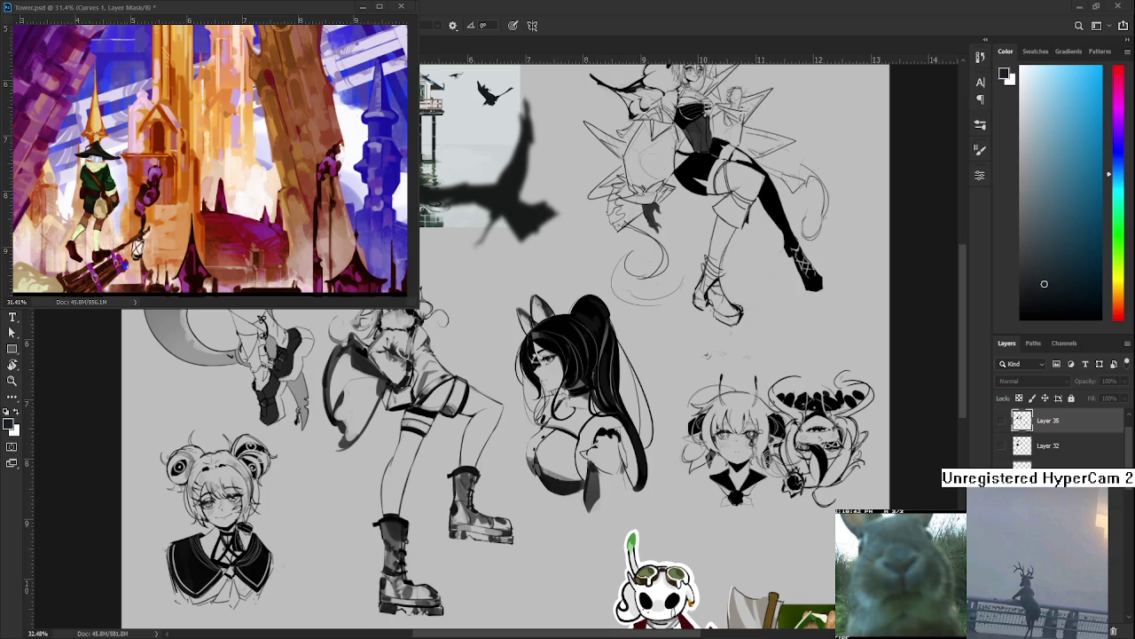
Zoom in on the spiky character and briefly show, then hide, Layer 35
scroll(707, 355, down, 2)
scroll(707, 355, down, 1)
scroll(675, 346, up, 1)
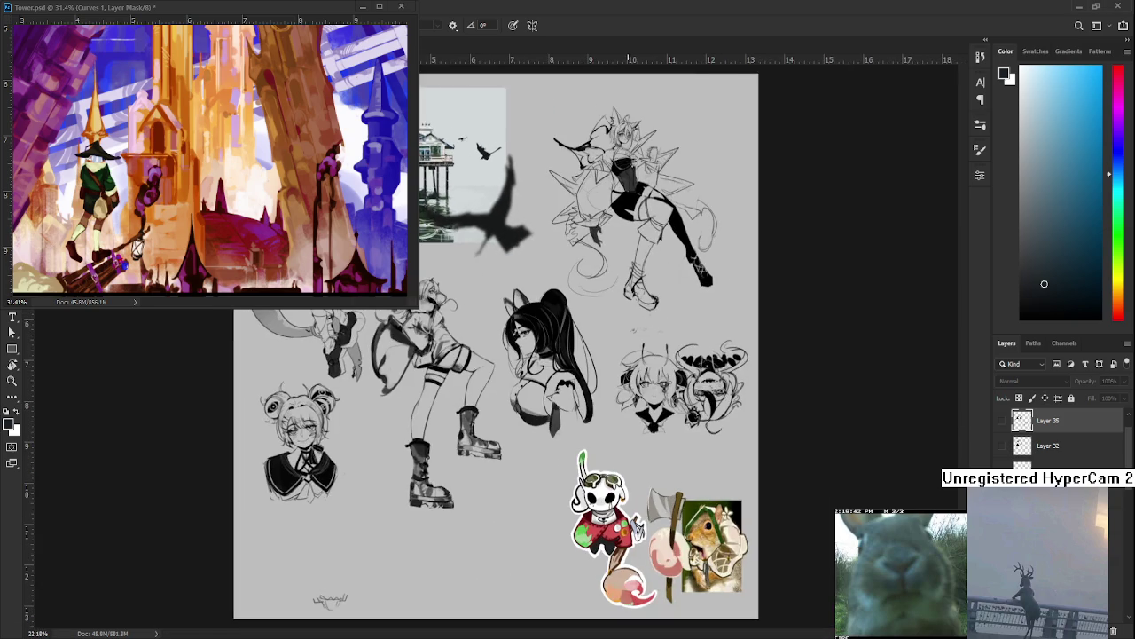
scroll(639, 339, up, 3)
scroll(638, 338, down, 1)
scroll(671, 239, up, 3)
scroll(569, 367, down, 2)
scroll(568, 366, up, 2)
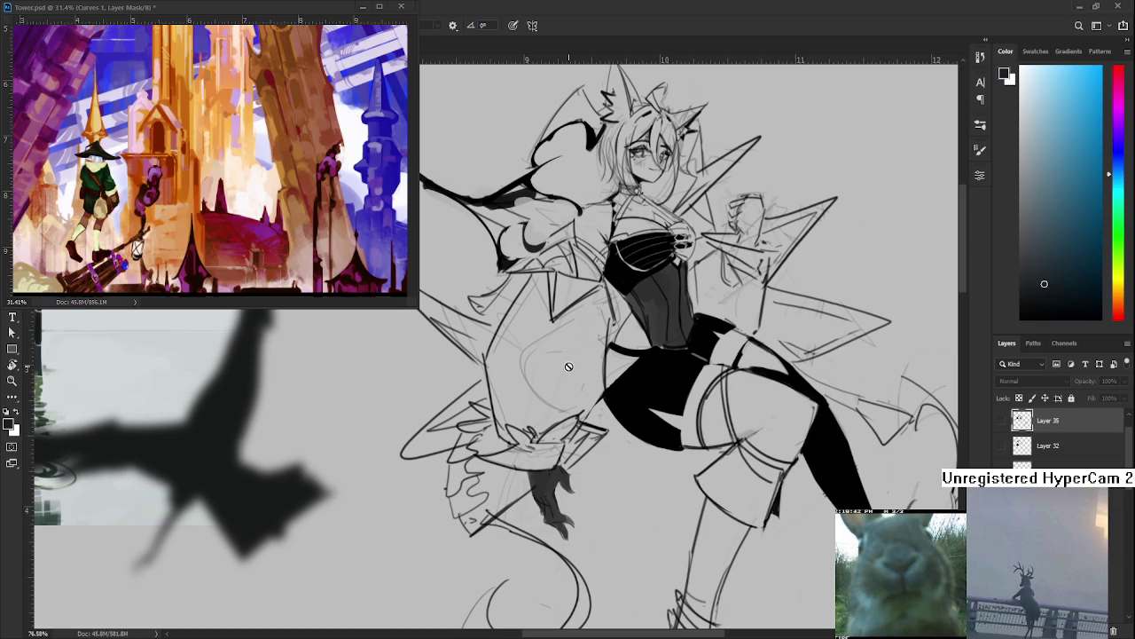
scroll(568, 367, down, 1)
scroll(569, 367, down, 1)
scroll(568, 366, up, 2)
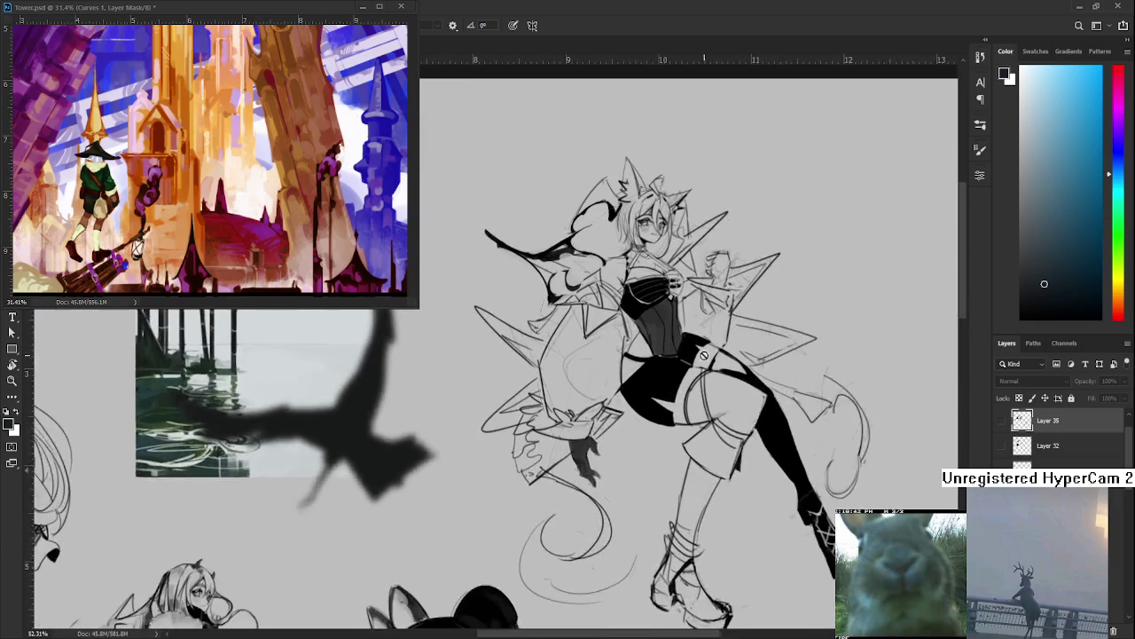
click(1002, 435)
click(1001, 435)
Briefly toggle the black-fill layer and the character sketch layer to check the linework
scroll(1046, 443, down, 2)
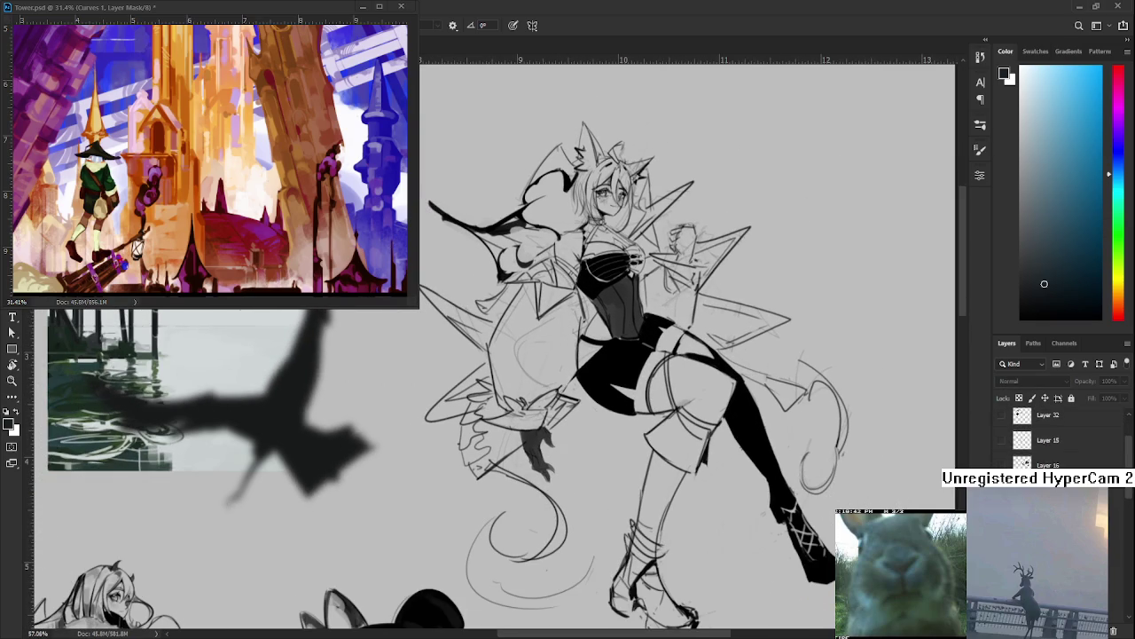
click(1002, 430)
click(1001, 431)
scroll(1047, 439, down, 1)
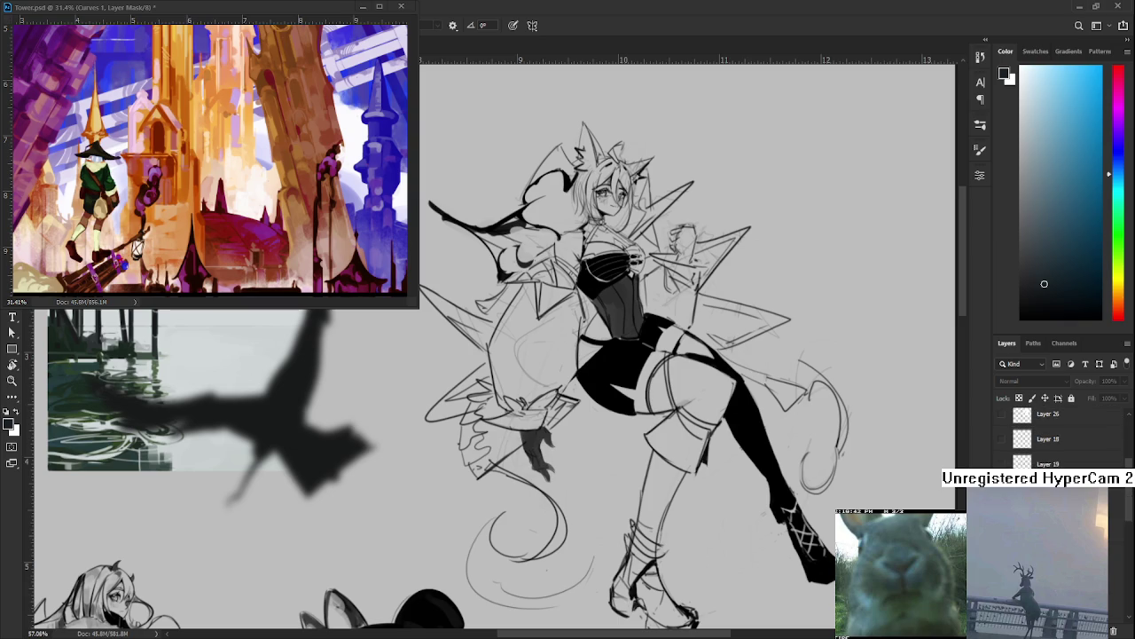
scroll(1046, 439, down, 2)
scroll(1047, 439, down, 1)
scroll(1047, 439, down, 1)
click(1001, 422)
click(1001, 422)
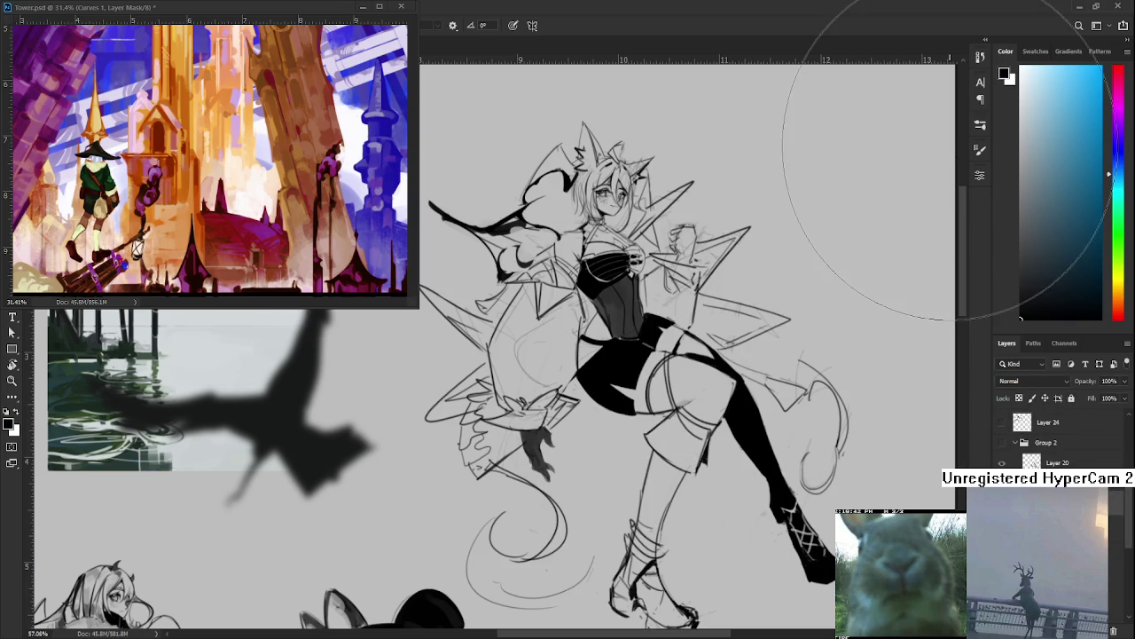
Ink a dark stroke near the character's arm with a small brush and trim it
key(bracketleft)
key(bracketleft)
key(bracketleft)
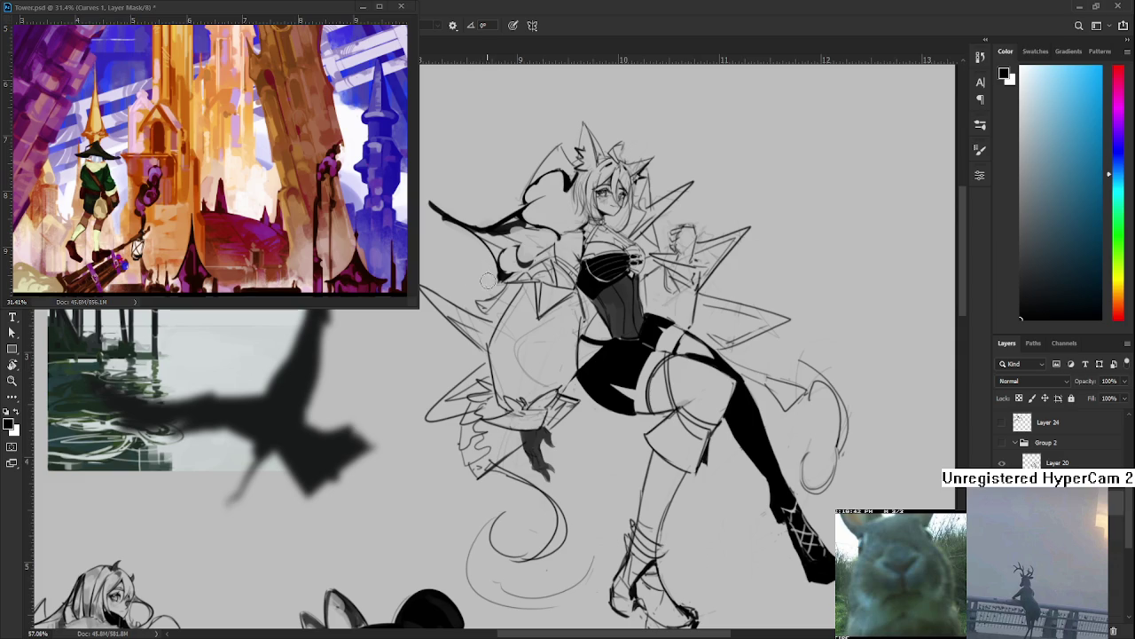
drag(503, 288, 478, 305)
key(e)
key(bracketright)
key(bracketright)
key(bracketright)
drag(479, 266, 492, 274)
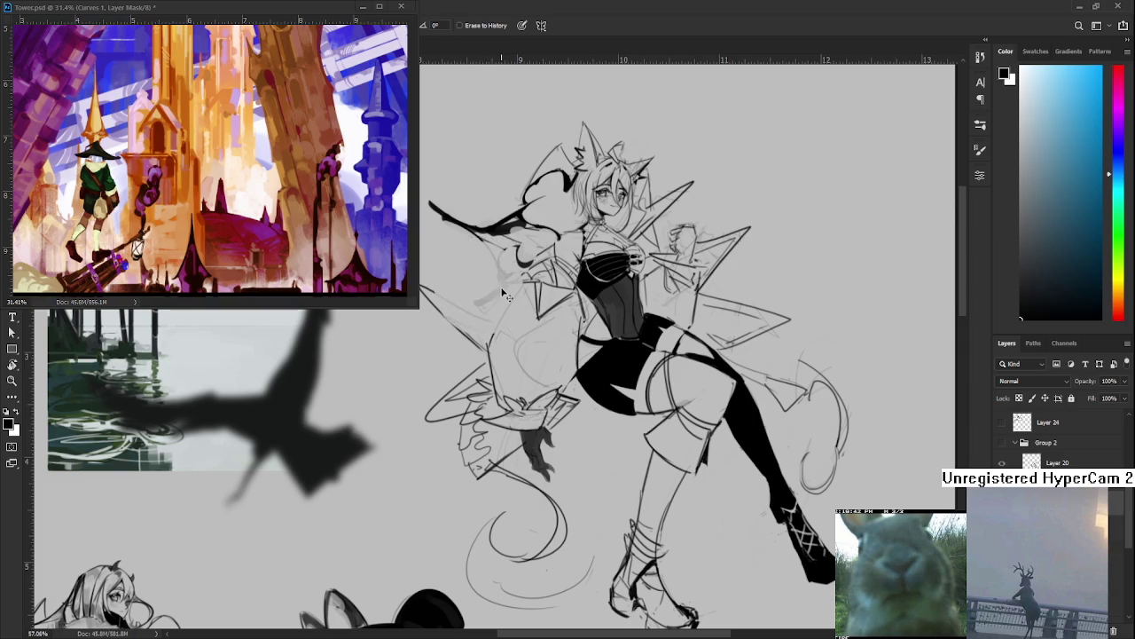
key(bracketleft)
key(bracketleft)
key(bracketleft)
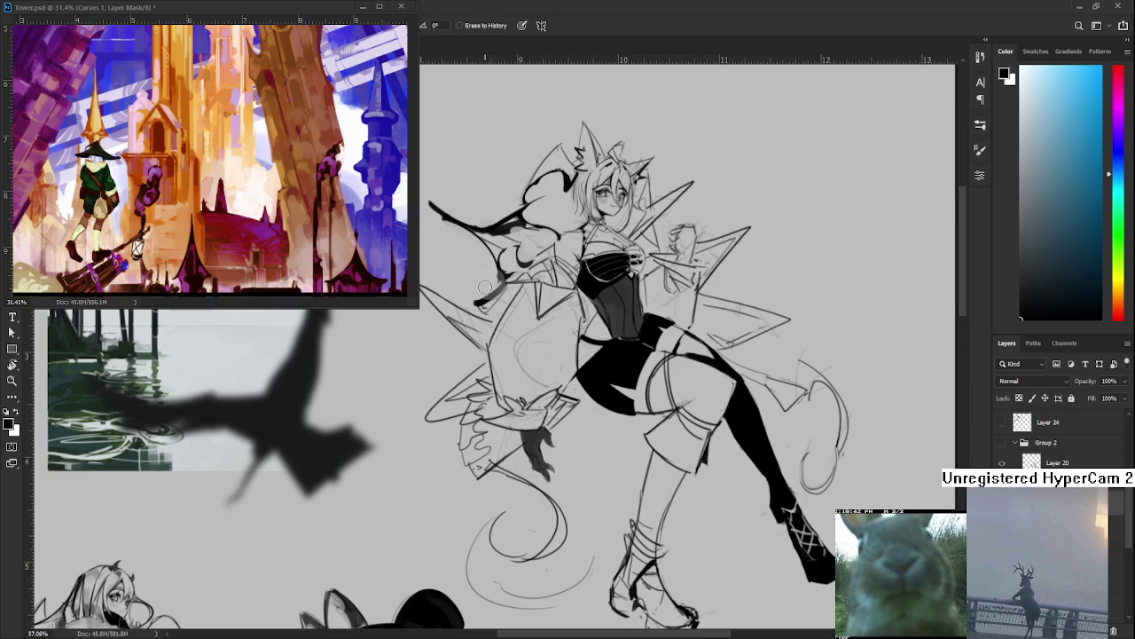
key(b)
Ink and trim black strokes along the left arm and down the sleeve edge
mouse_move(483, 297)
mouse_down()
mouse_move(517, 327)
mouse_move(492, 343)
mouse_move(479, 334)
mouse_move(497, 351)
mouse_move(490, 335)
mouse_move(523, 344)
mouse_move(514, 326)
mouse_up()
key(e)
key(b)
key(e)
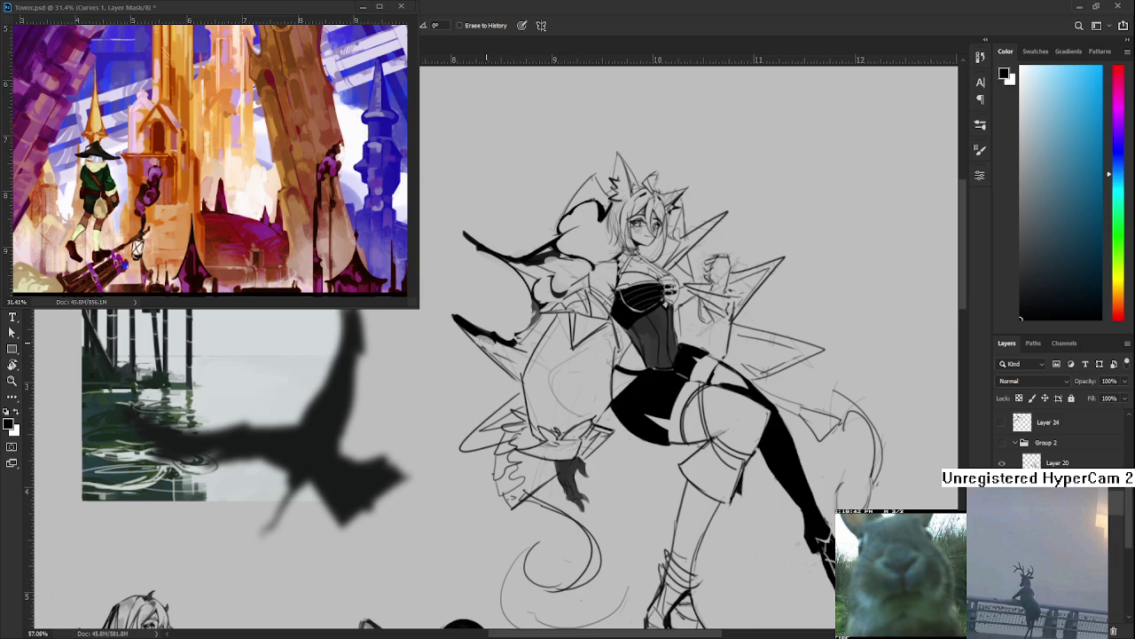
mouse_move(486, 342)
mouse_down()
mouse_move(519, 380)
mouse_move(519, 368)
mouse_up()
key(b)
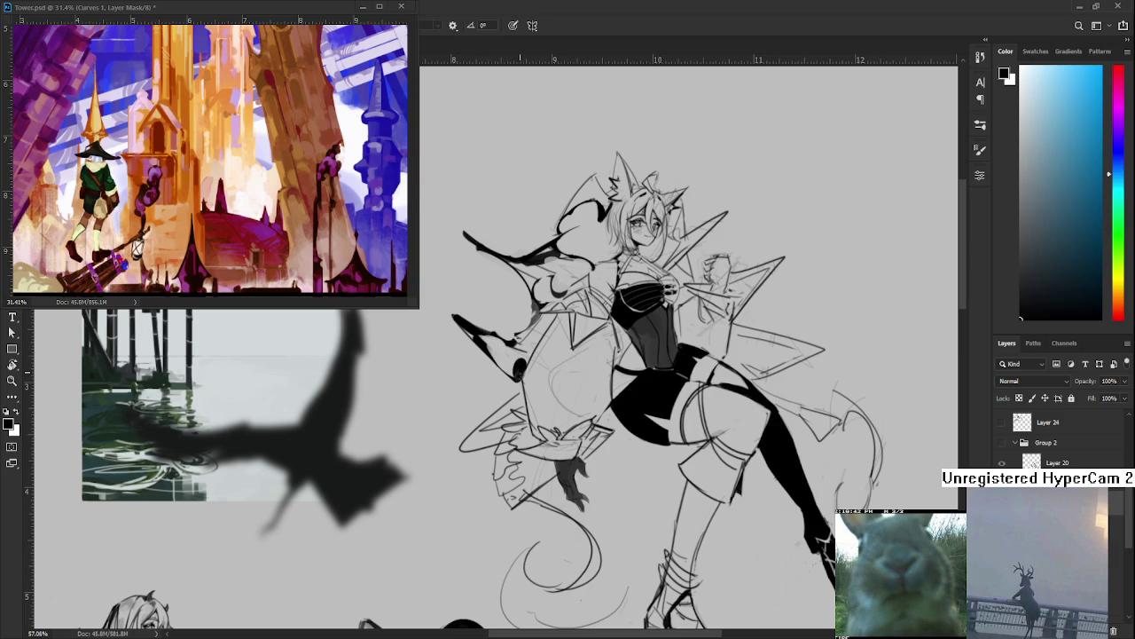
Dab a dark spot on the outfit and ink black strokes on the skirt's left side and tail
click(548, 316)
drag(586, 343, 576, 321)
drag(475, 406, 510, 384)
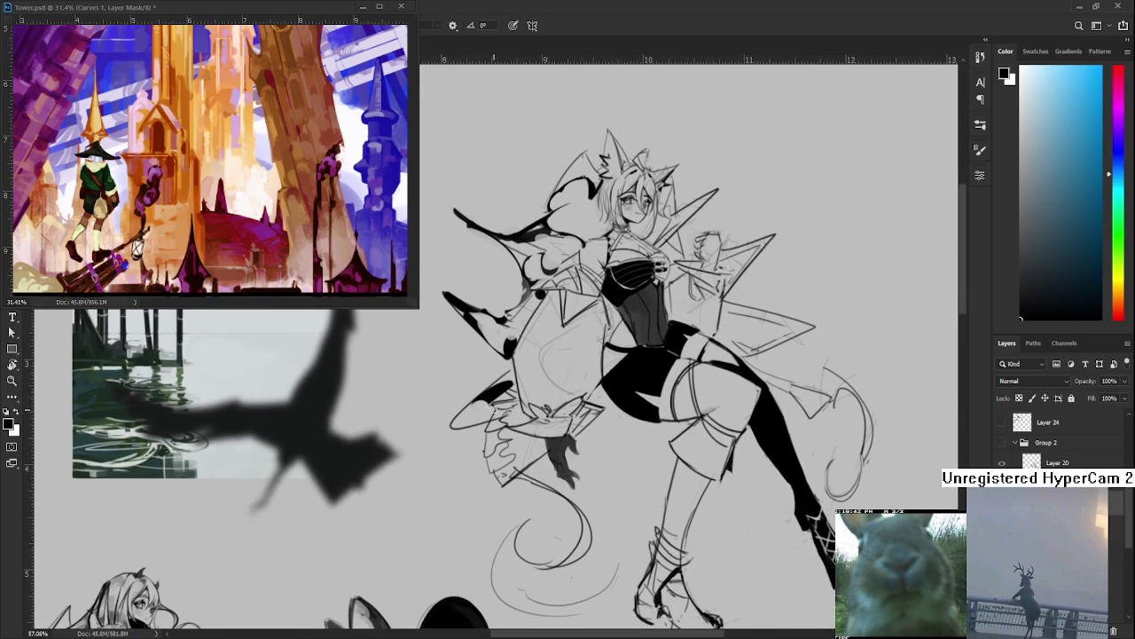
mouse_move(557, 483)
mouse_down()
mouse_move(555, 455)
mouse_move(578, 519)
mouse_move(573, 510)
mouse_up()
key(e)
Refine the long black spike by the shoulder and the curve beside the head
mouse_move(584, 444)
mouse_down()
mouse_move(549, 500)
mouse_move(435, 550)
mouse_up()
mouse_move(521, 292)
mouse_down()
mouse_move(535, 342)
mouse_move(523, 364)
mouse_move(575, 314)
mouse_move(543, 344)
mouse_move(519, 337)
mouse_move(533, 328)
mouse_move(519, 342)
mouse_move(530, 285)
mouse_up()
key(e)
key(e)
key(b)
key(e)
key(b)
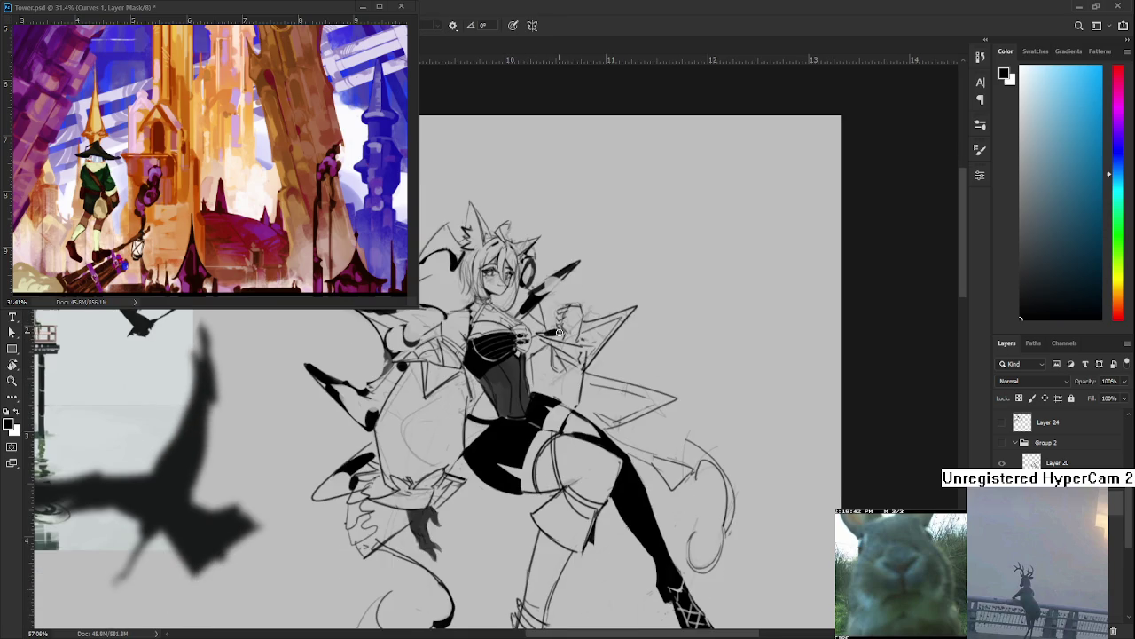
Ink a long black stroke along the arm spike and refine its tip by erasing and redrawing
mouse_move(550, 335)
mouse_down()
mouse_move(641, 307)
mouse_move(537, 393)
mouse_up()
key(e)
key(b)
key(e)
key(b)
key(e)
mouse_move(568, 355)
mouse_down()
mouse_move(581, 424)
mouse_move(568, 417)
mouse_move(621, 427)
mouse_move(589, 424)
mouse_move(568, 449)
mouse_move(565, 432)
mouse_up()
key(b)
key(ctrl+z)
key(e)
key(b)
key(e)
key(b)
key(e)
key(b)
key(e)
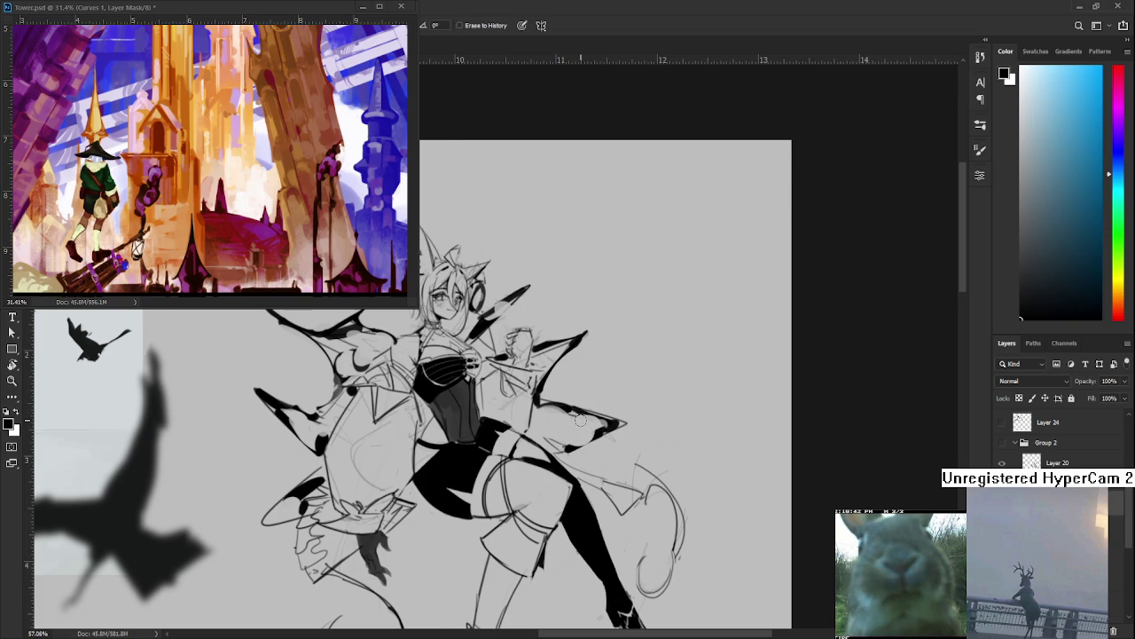
key(b)
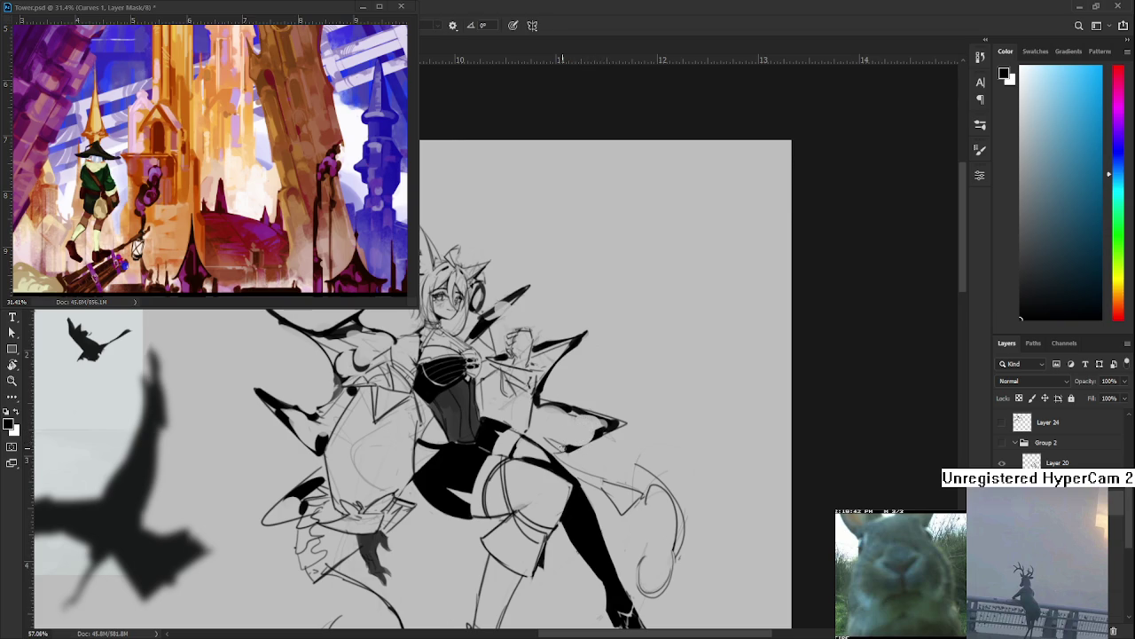
Ink a dark line along the thigh edge and small marks around the leg
mouse_move(566, 464)
mouse_down()
mouse_move(623, 509)
mouse_move(661, 486)
mouse_move(676, 502)
mouse_move(665, 527)
mouse_move(681, 532)
mouse_move(670, 514)
mouse_up()
key(e)
key(b)
key(e)
key(b)
key(e)
key(b)
key(e)
key(b)
key(e)
key(b)
key(e)
key(b)
key(e)
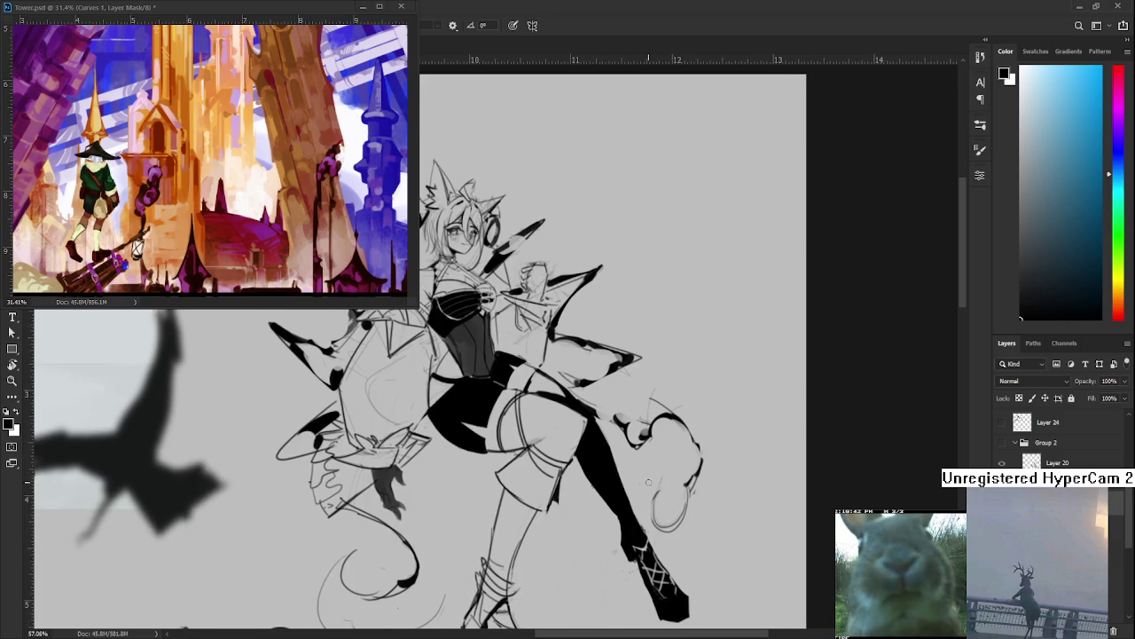
Erase the stray lines and small black dot at the lower-leg curve
key(e)
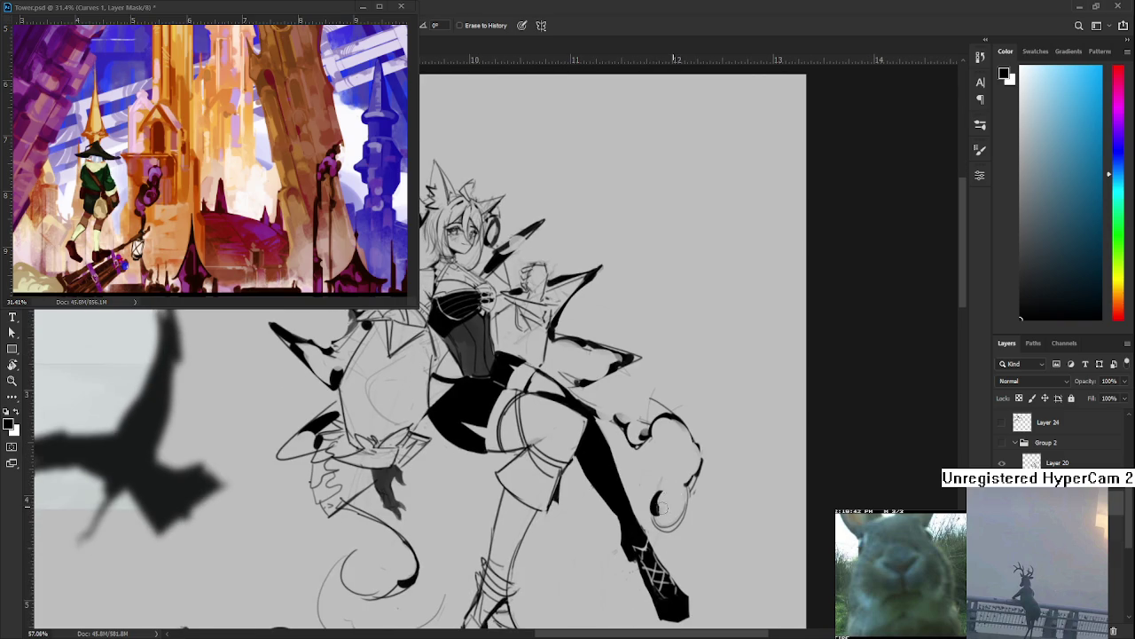
drag(676, 503, 659, 517)
key(b)
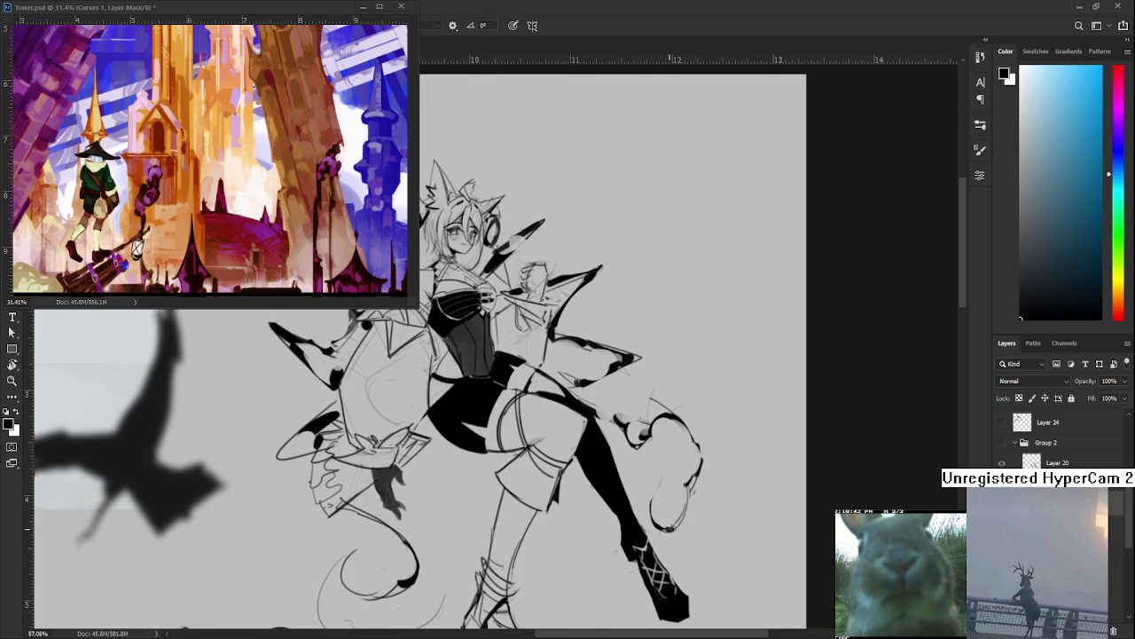
key(e)
click(671, 523)
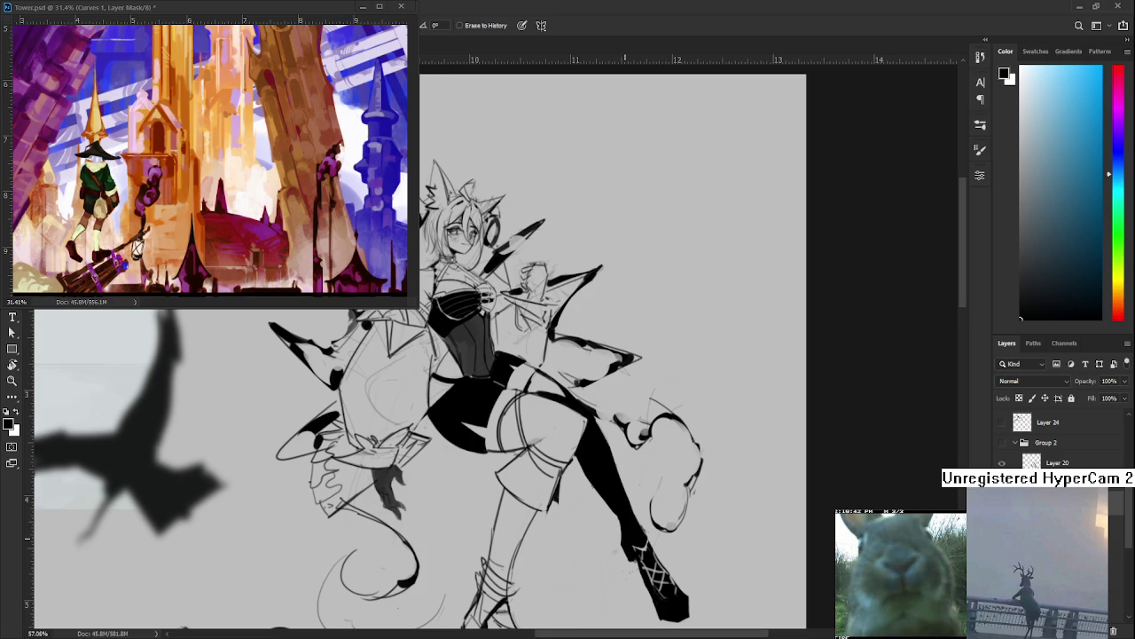
Thicken the tail tip with a heavier black stroke, trimming its end
mouse_move(555, 509)
mouse_down()
mouse_move(442, 464)
mouse_move(441, 480)
mouse_up()
key(e)
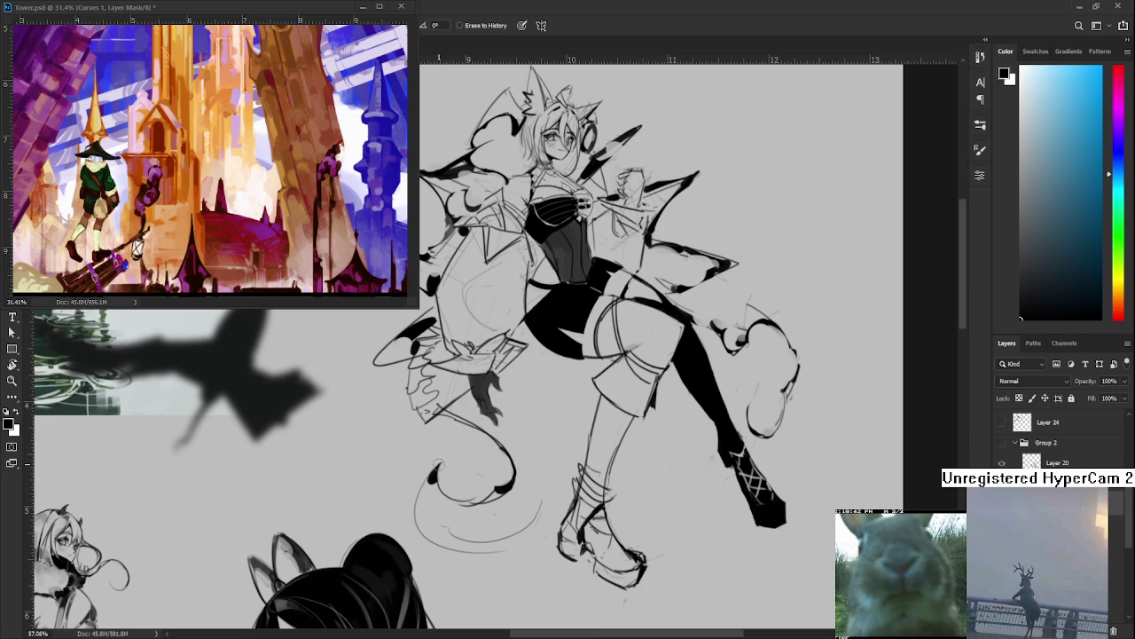
key(b)
mouse_move(441, 475)
mouse_down()
mouse_move(422, 526)
mouse_move(443, 526)
mouse_move(456, 589)
mouse_up()
key(e)
key(b)
key(e)
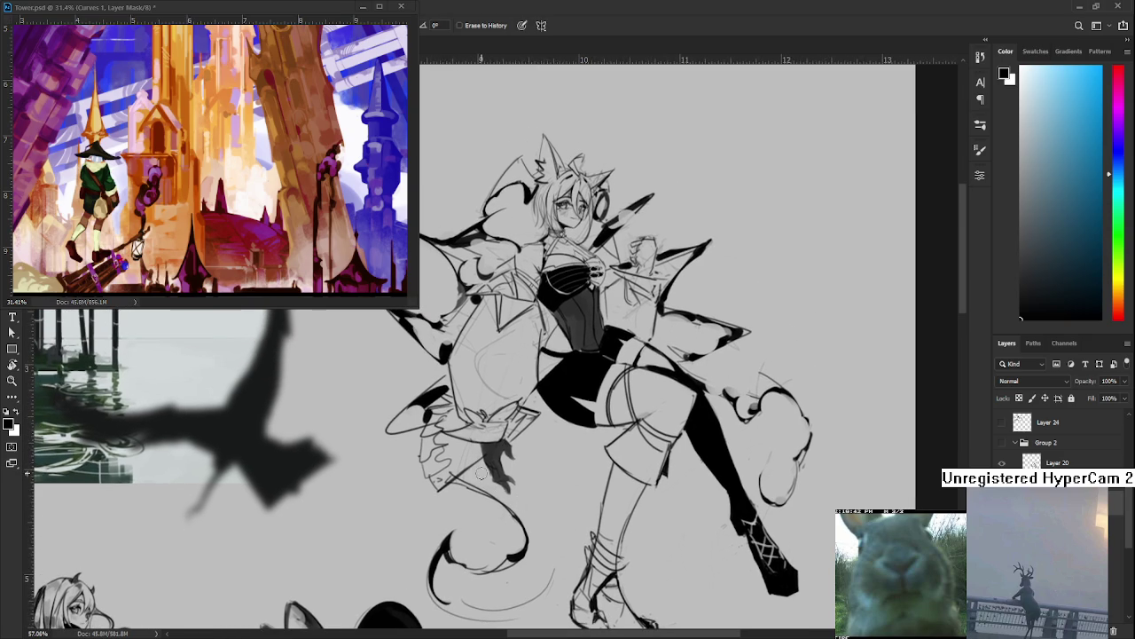
key(b)
Paint solid black marks onto the character's skirt
drag(443, 466, 434, 442)
drag(520, 469, 526, 459)
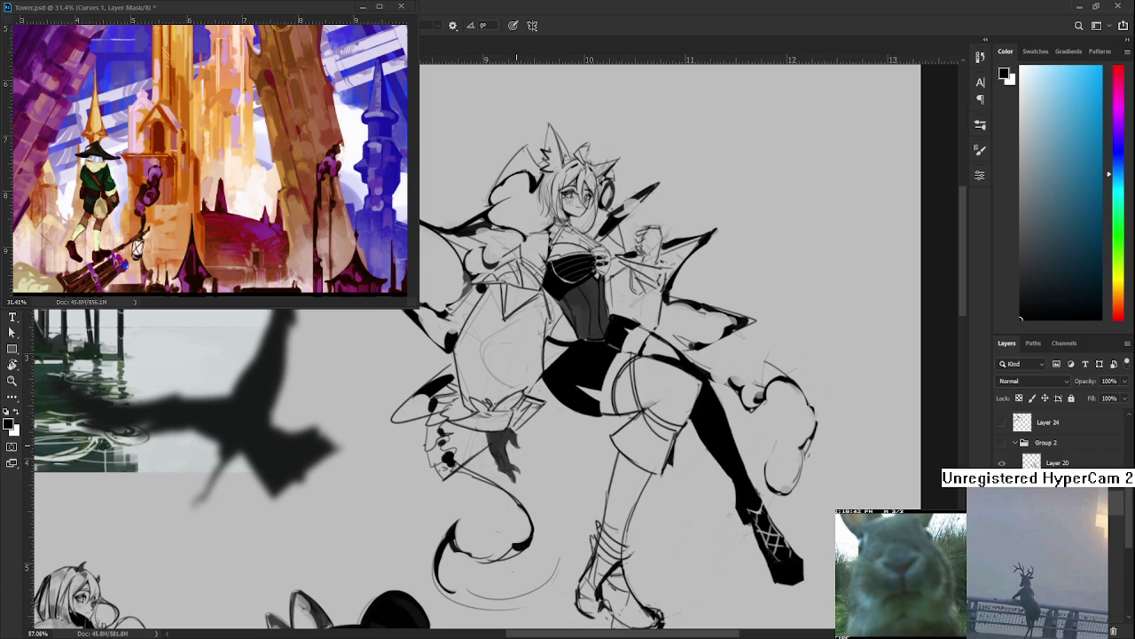
scroll(552, 350, down, 3)
scroll(567, 364, down, 2)
scroll(621, 390, up, 2)
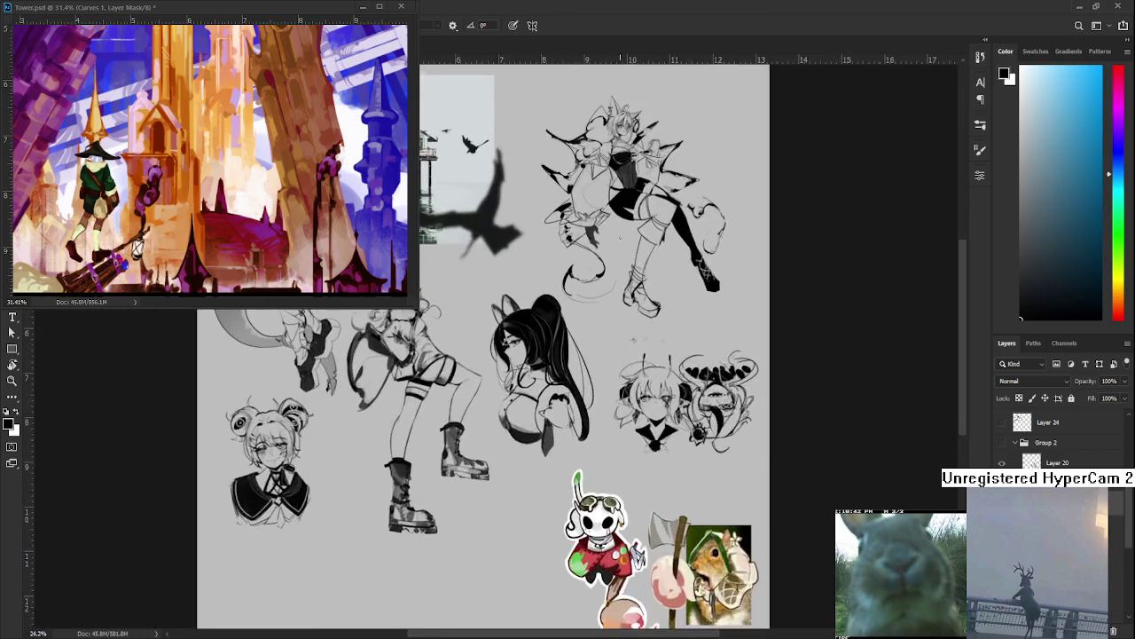
scroll(652, 410, up, 2)
Fill the character's chest with black and add a dark oval to its left
drag(652, 409, 542, 529)
scroll(510, 476, up, 2)
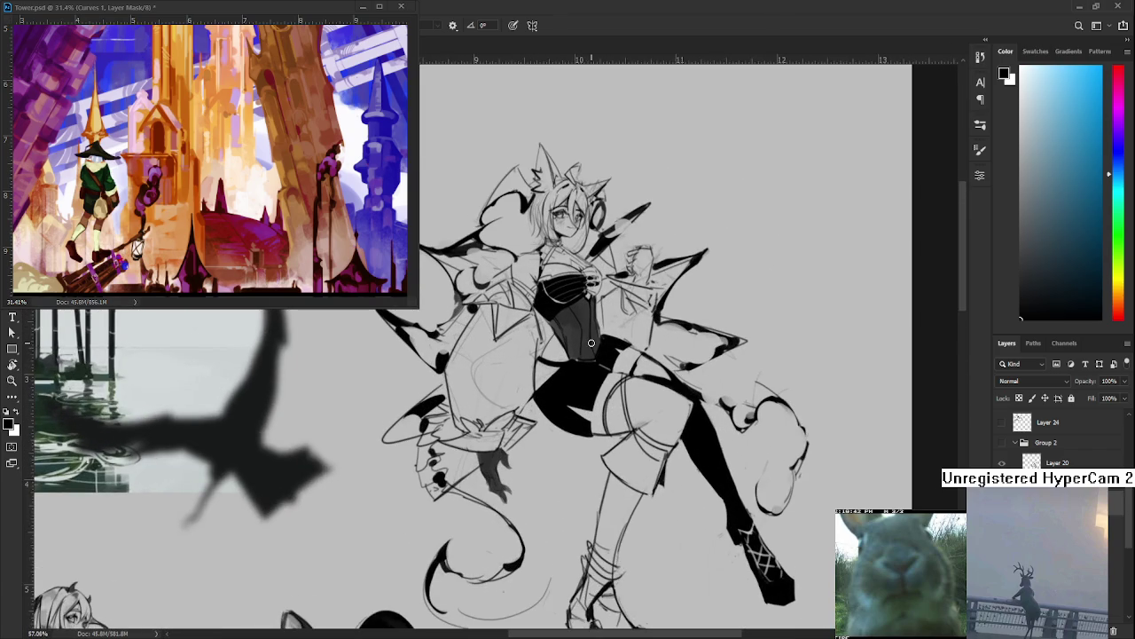
scroll(510, 477, up, 1)
mouse_move(549, 370)
mouse_down()
mouse_move(551, 351)
mouse_move(553, 383)
mouse_move(582, 355)
mouse_move(582, 373)
mouse_up()
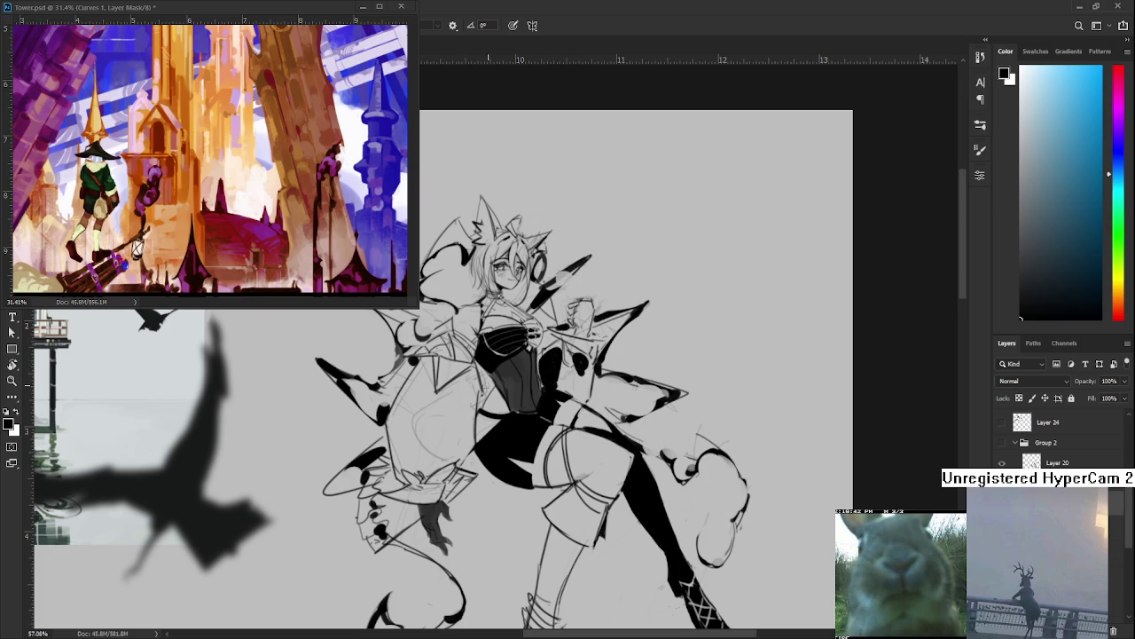
mouse_move(472, 374)
mouse_down()
mouse_move(435, 404)
mouse_move(477, 399)
mouse_move(479, 377)
mouse_move(451, 399)
mouse_up()
key(e)
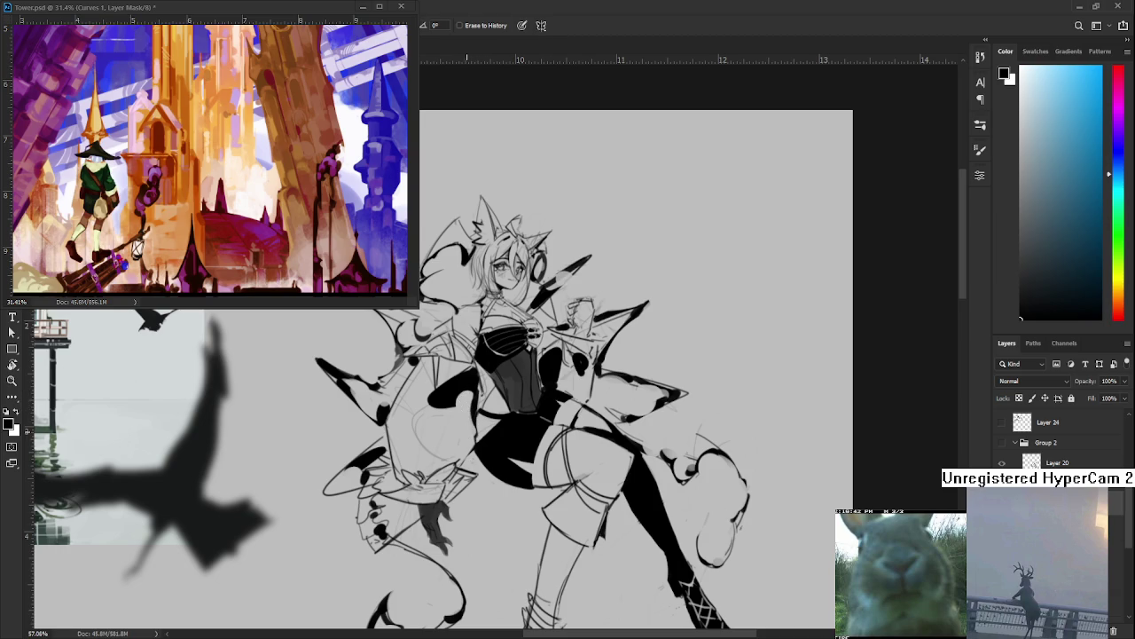
scroll(467, 398, down, 1)
scroll(497, 425, down, 2)
scroll(531, 460, down, 2)
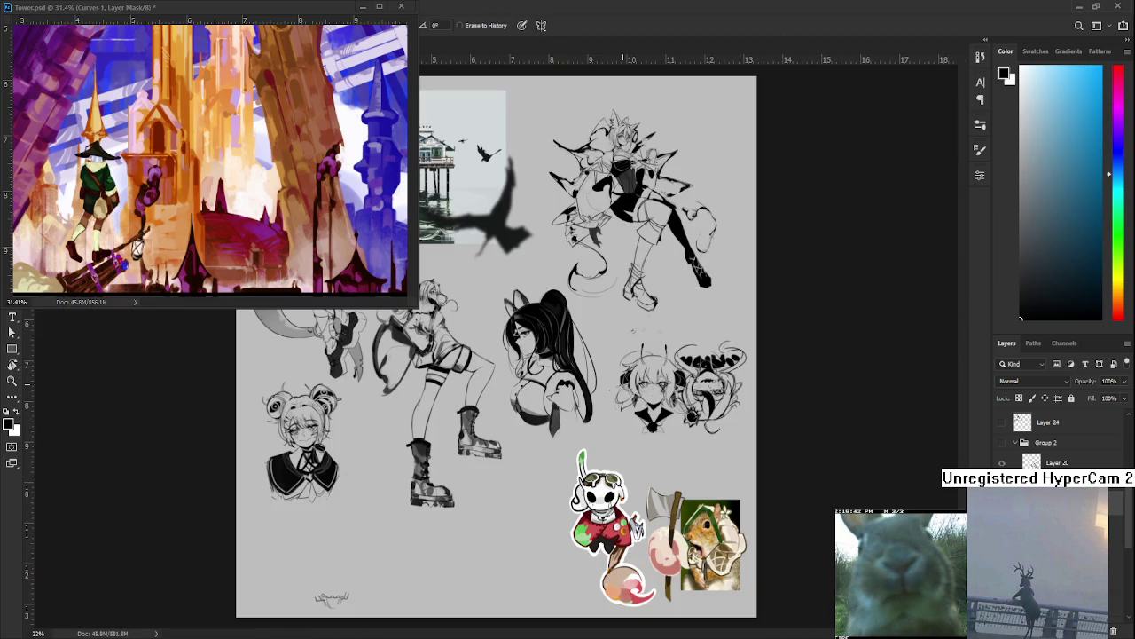
scroll(436, 529, up, 2)
scroll(514, 435, up, 2)
scroll(483, 444, up, 2)
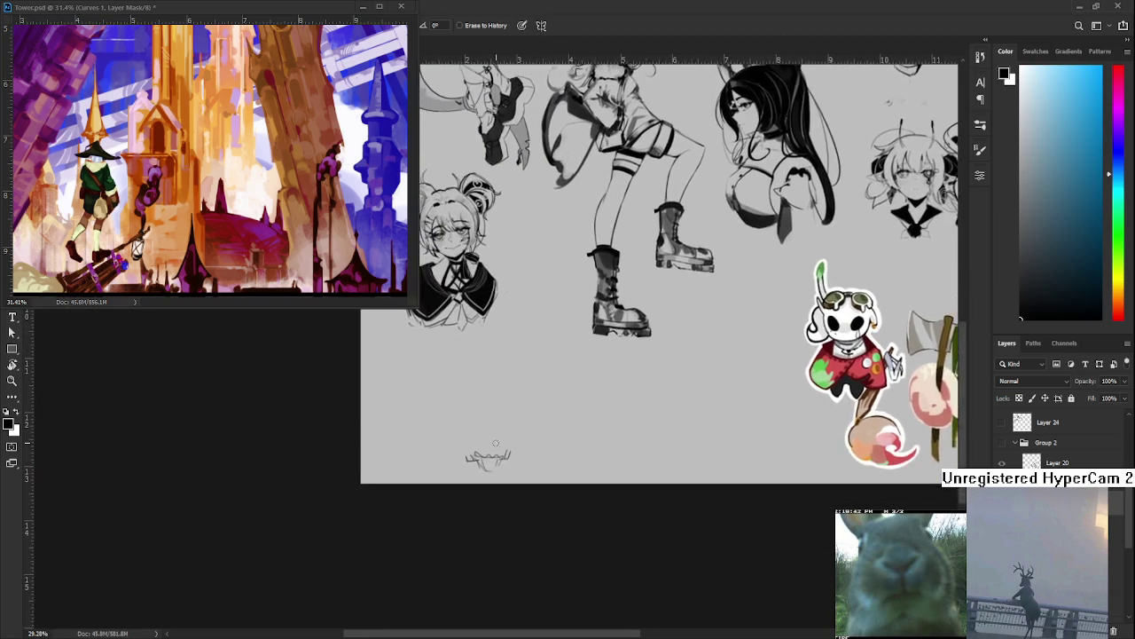
scroll(485, 442, up, 2)
scroll(659, 469, down, 2)
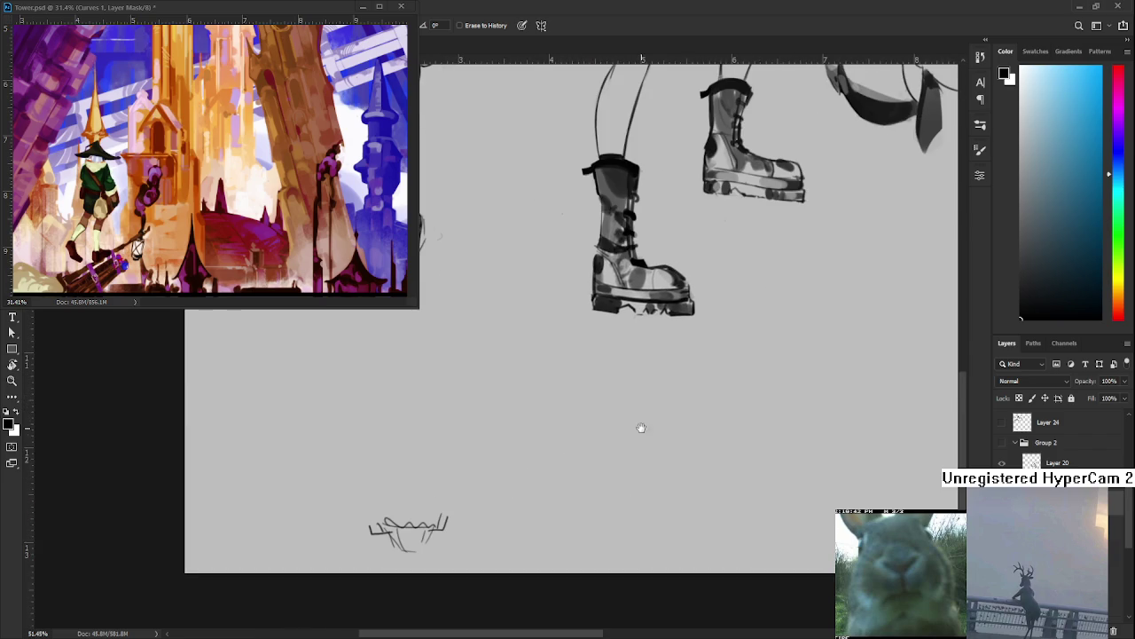
key(b)
drag(648, 390, 692, 437)
key(ctrl+z)
scroll(535, 461, down, 2)
scroll(535, 461, down, 2)
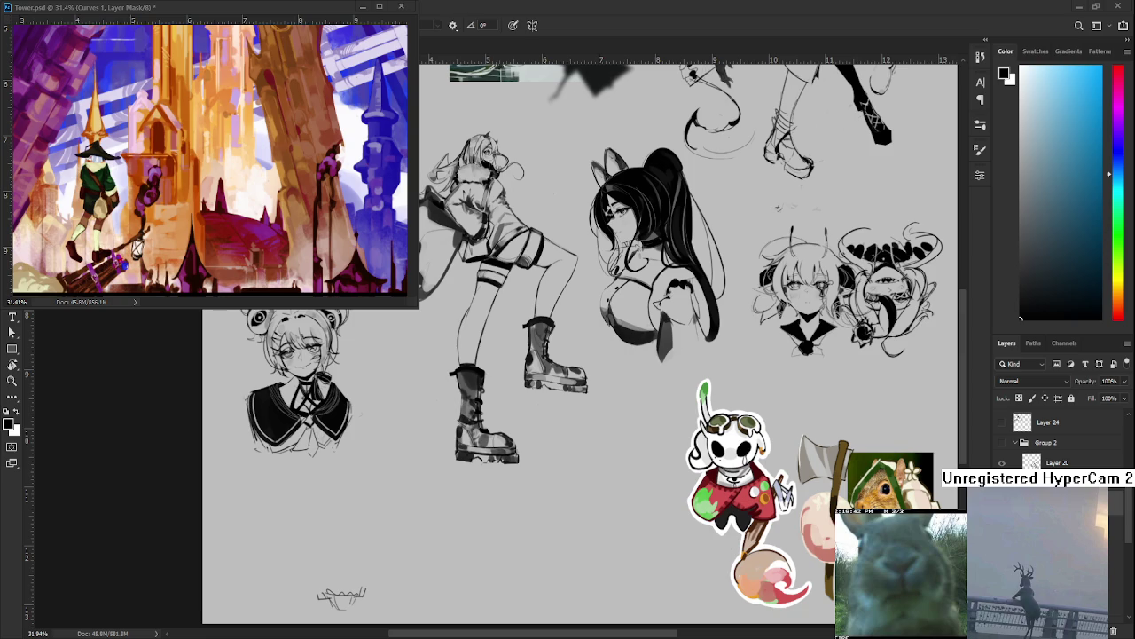
scroll(687, 364, down, 2)
scroll(687, 364, down, 2)
mouse_move(663, 321)
mouse_down()
mouse_move(688, 364)
mouse_move(679, 355)
mouse_up()
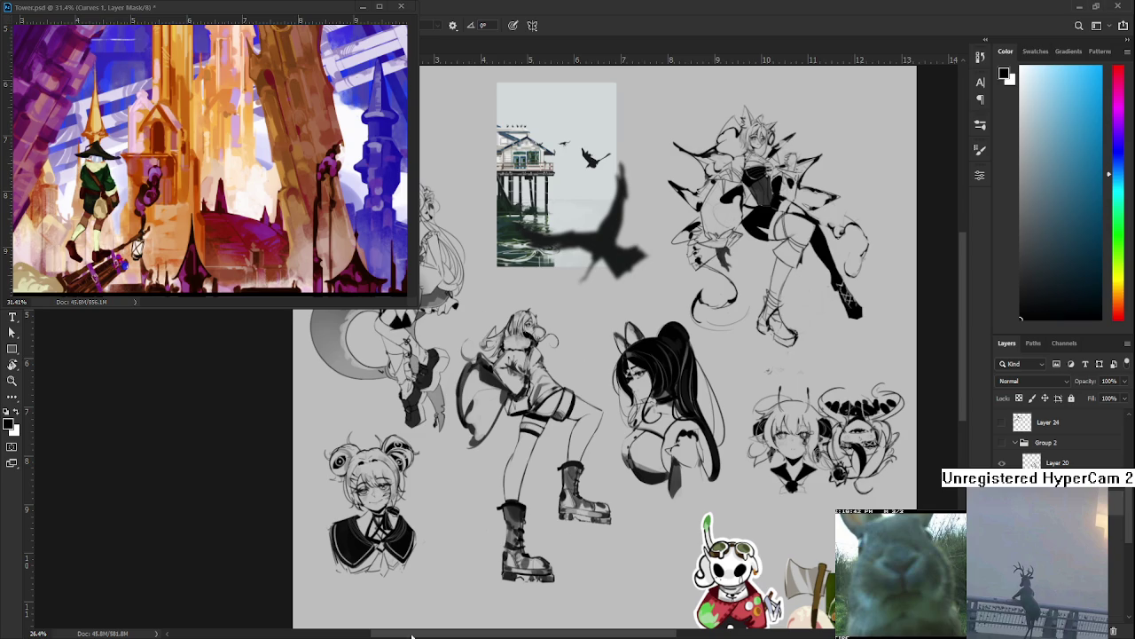
scroll(525, 402, down, 2)
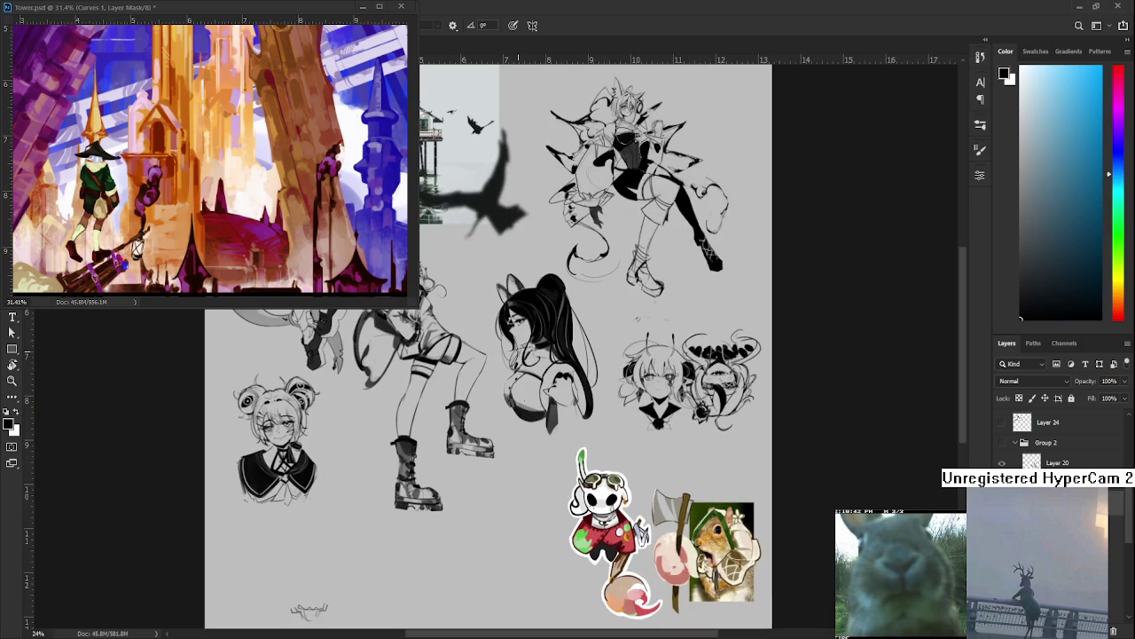
scroll(550, 355, up, 3)
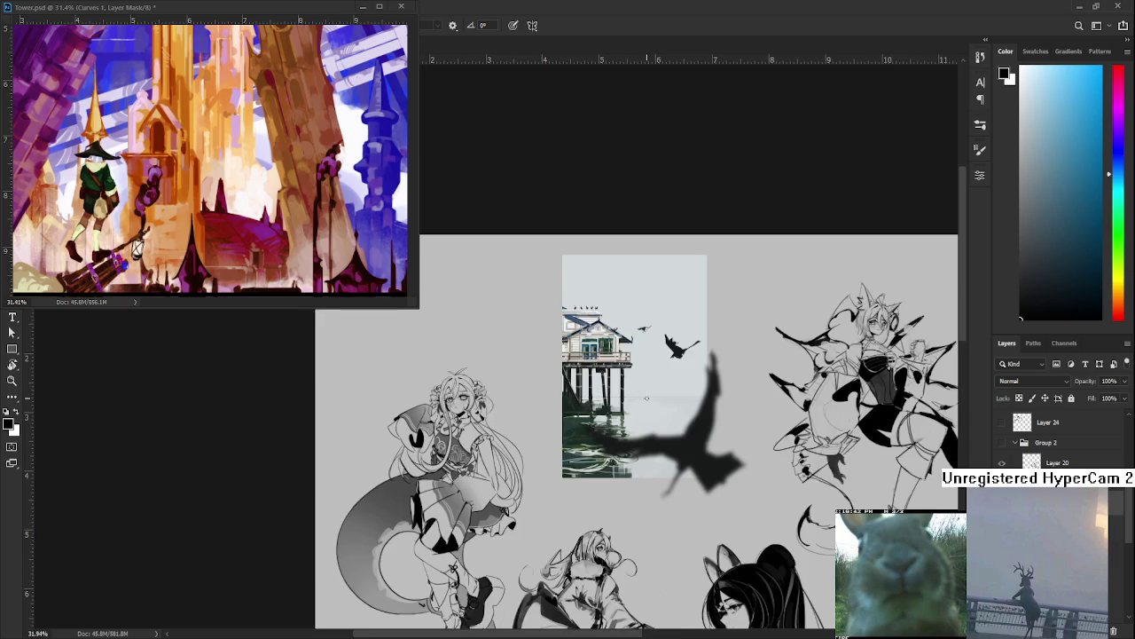
scroll(667, 376, down, 3)
mouse_move(668, 377)
mouse_down()
mouse_move(624, 368)
mouse_move(636, 367)
mouse_up()
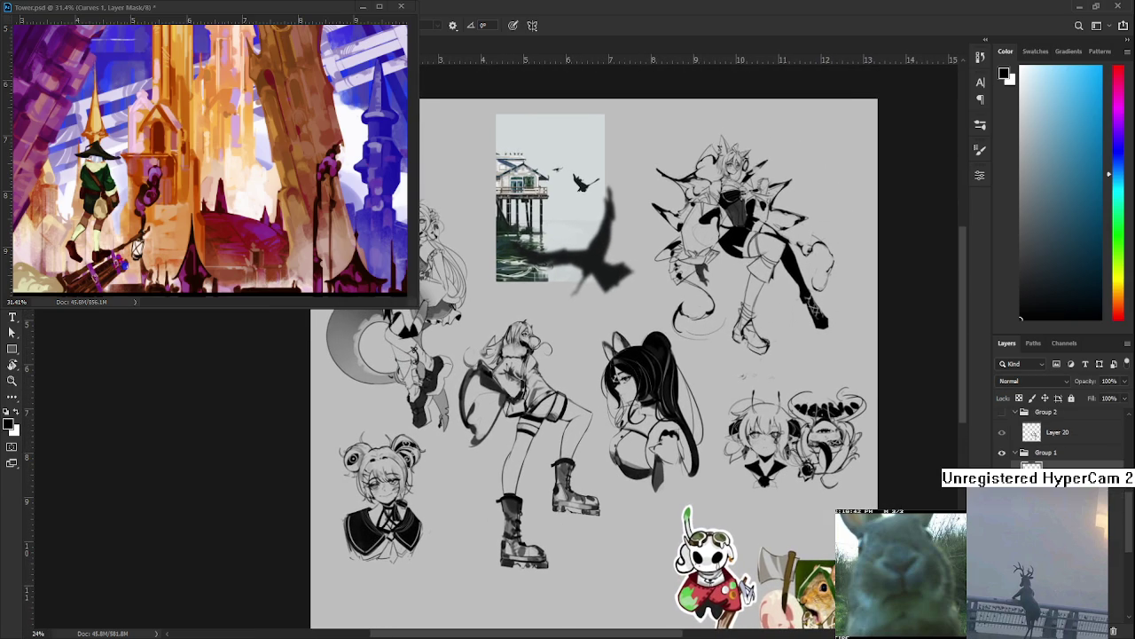
scroll(740, 255, up, 3)
mouse_move(740, 255)
mouse_down()
mouse_move(664, 332)
mouse_move(652, 368)
mouse_move(608, 347)
mouse_move(516, 472)
mouse_move(482, 436)
mouse_up()
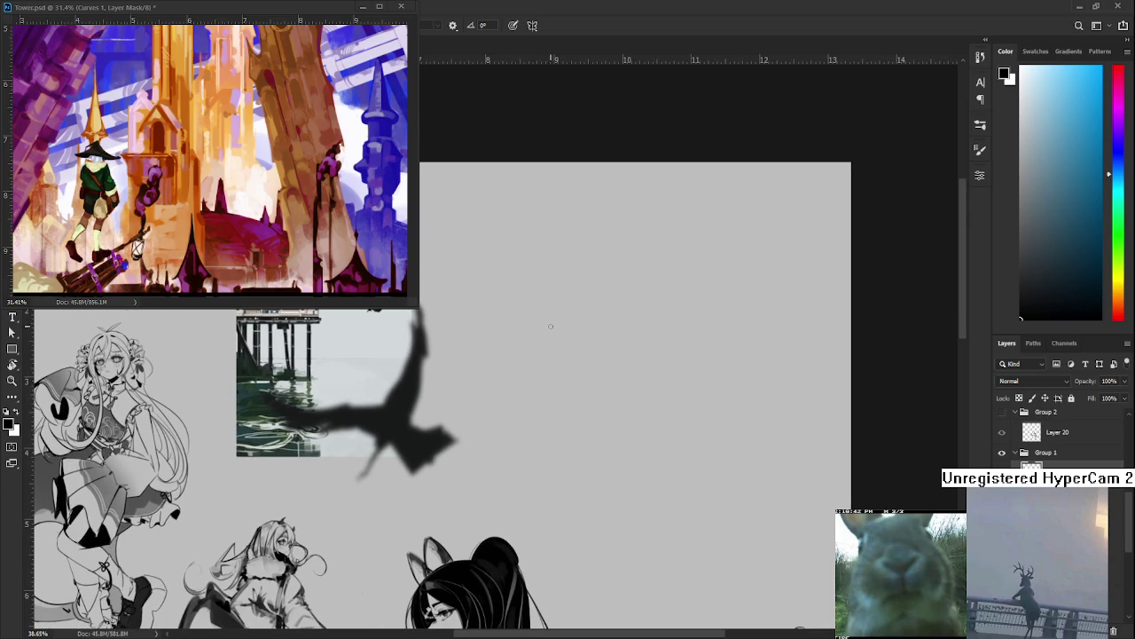
Draw a cube-shaped head in the empty space beside the pier photo
mouse_move(584, 330)
mouse_down()
mouse_move(555, 357)
mouse_move(540, 408)
mouse_up()
mouse_move(535, 330)
mouse_down()
mouse_move(599, 350)
mouse_move(594, 342)
mouse_move(593, 433)
mouse_up()
key(ctrl+z)
drag(539, 409, 591, 432)
mouse_move(536, 330)
mouse_down()
mouse_move(581, 303)
mouse_move(632, 315)
mouse_move(599, 344)
mouse_move(613, 398)
mouse_move(593, 431)
mouse_move(577, 411)
mouse_move(570, 441)
mouse_move(591, 470)
mouse_up()
Sketch a neck under the cube and rough in the torso outline
drag(550, 438, 591, 470)
drag(543, 415, 606, 435)
key(ctrl+z)
drag(528, 443, 534, 529)
drag(593, 474, 568, 557)
drag(619, 445, 583, 524)
mouse_move(602, 434)
mouse_down()
mouse_move(564, 423)
mouse_move(578, 451)
mouse_move(559, 449)
mouse_move(588, 525)
mouse_up()
key(ctrl+z)
Sketch the legs down from the torso, undoing stray strokes near the right leg
drag(572, 473, 590, 532)
mouse_move(599, 442)
mouse_down()
mouse_move(608, 521)
mouse_move(581, 545)
mouse_move(584, 525)
mouse_move(619, 497)
mouse_up()
key(ctrl+z)
key(ctrl+z)
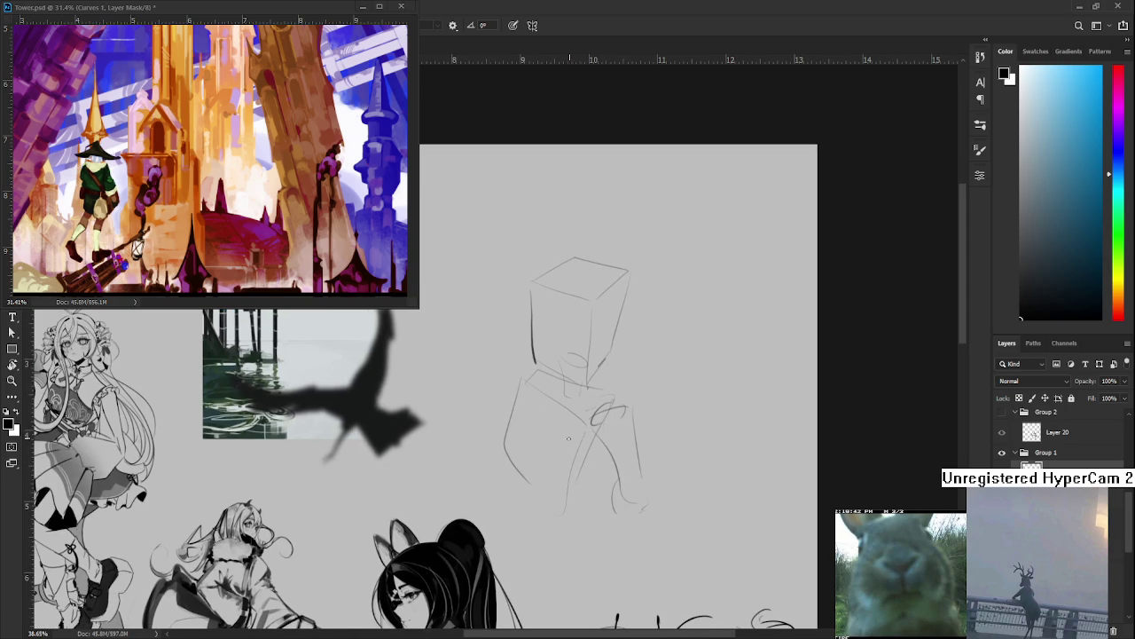
drag(592, 451, 565, 442)
key(e)
scroll(603, 490, down, 2)
key(b)
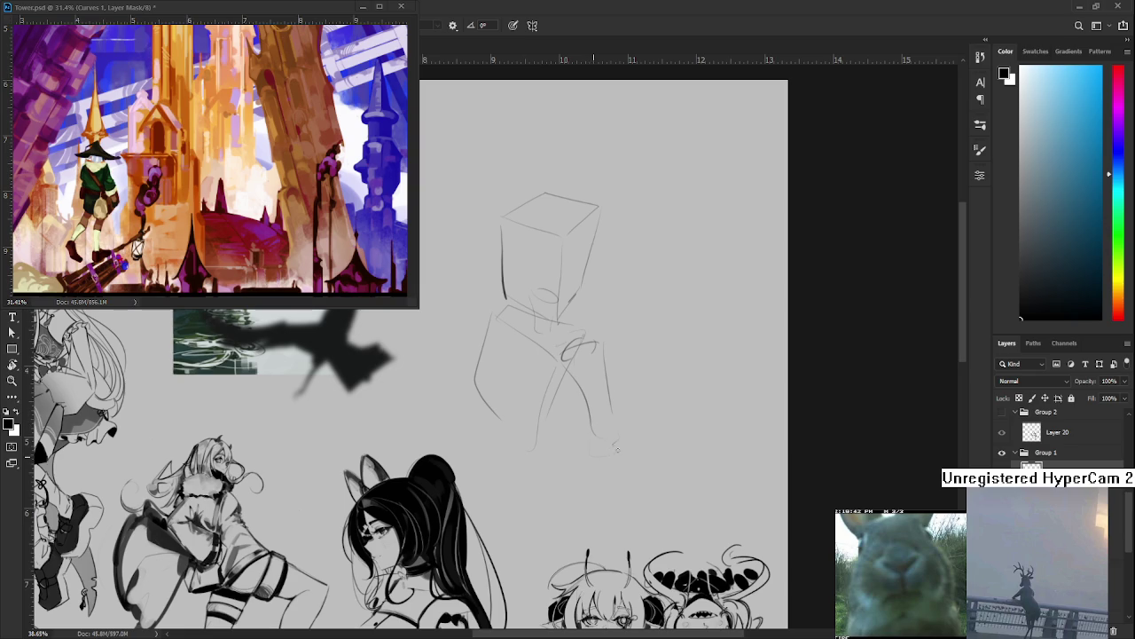
drag(601, 434, 611, 453)
key(ctrl+z)
mouse_move(621, 345)
mouse_down()
mouse_move(654, 384)
mouse_move(606, 367)
mouse_up()
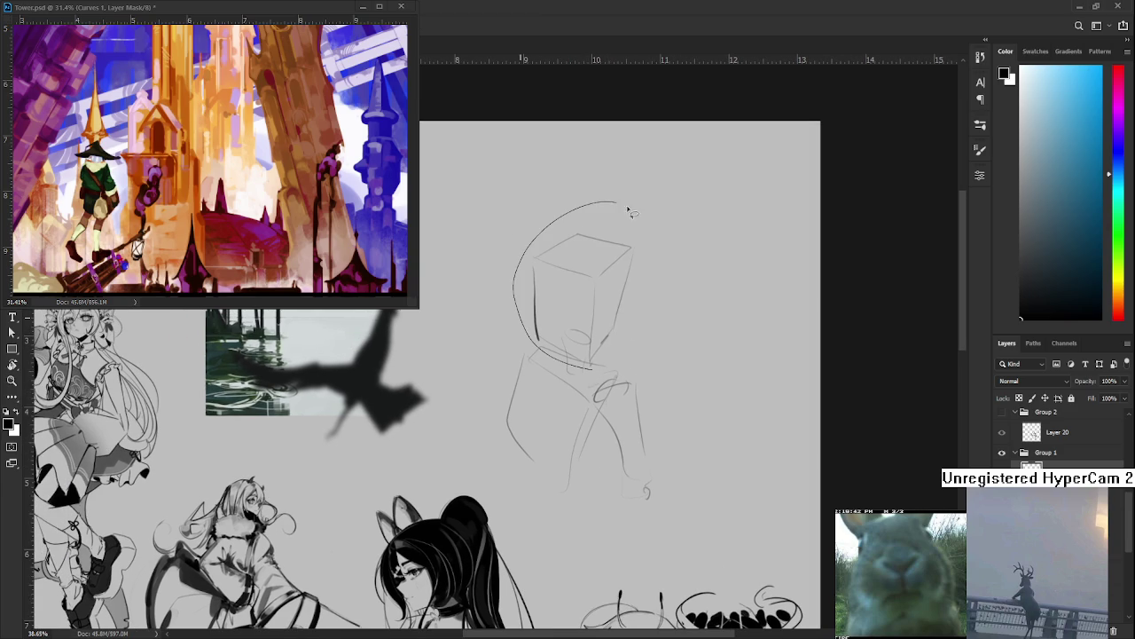
key(ctrl+t)
Shrink the cube head slightly, nudge it down and commit the resize
drag(655, 203, 644, 217)
drag(598, 275, 600, 285)
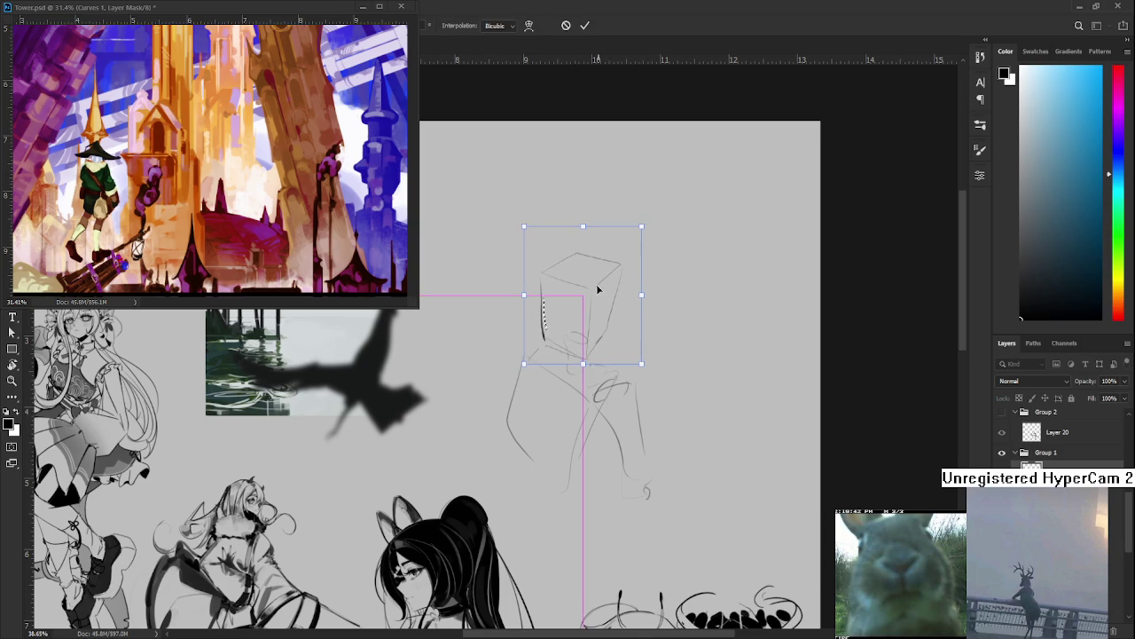
key(Return)
mouse_move(600, 455)
mouse_down()
mouse_move(587, 401)
mouse_move(606, 449)
mouse_up()
key(b)
key(ctrl+z)
key(e)
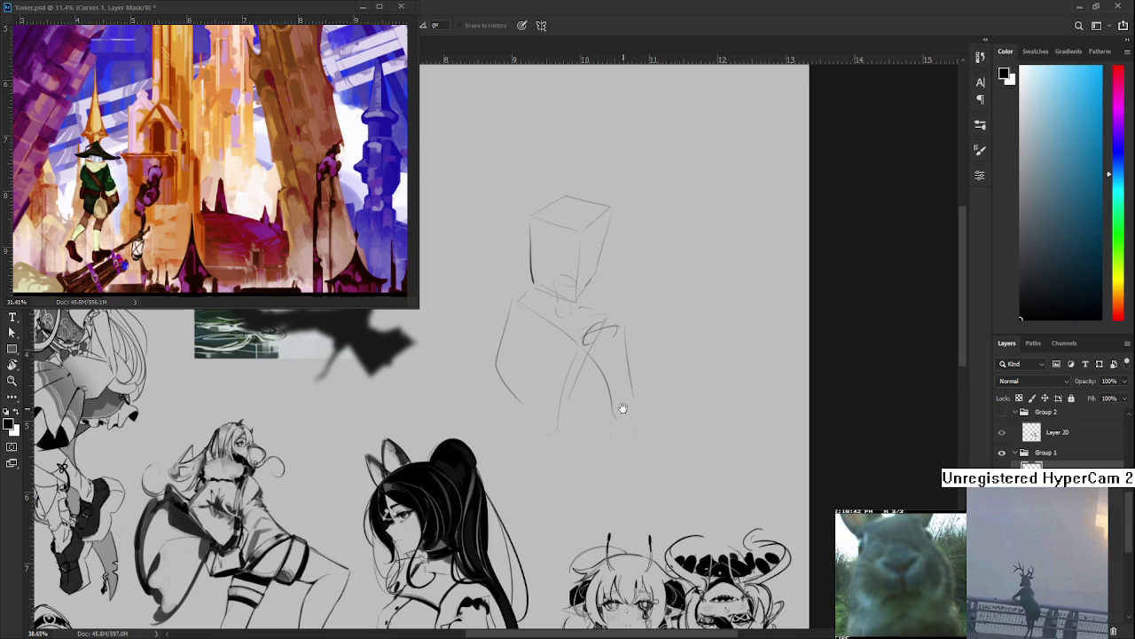
Erase the faint strokes to the right of the torso
drag(621, 406, 633, 436)
key(b)
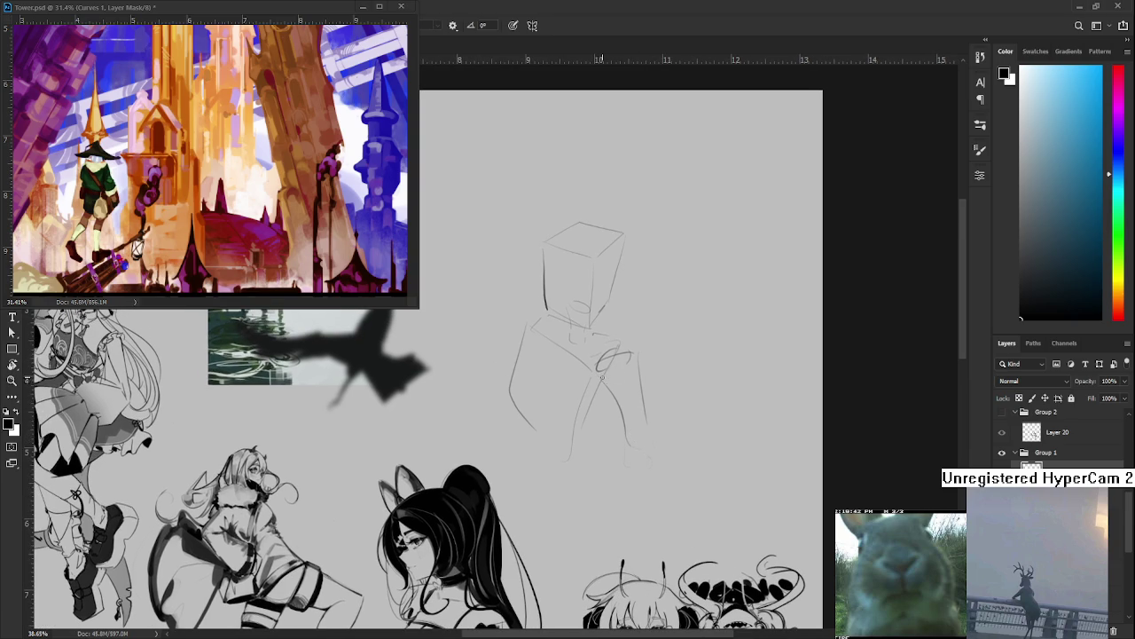
key(e)
mouse_move(616, 393)
mouse_down()
mouse_move(633, 390)
mouse_move(649, 420)
mouse_up()
key(b)
Draw the figure's shoulder curves and darken the left arm contour
mouse_move(598, 371)
mouse_down()
mouse_move(640, 378)
mouse_move(589, 465)
mouse_move(638, 397)
mouse_move(638, 384)
mouse_move(569, 467)
mouse_up()
mouse_move(520, 399)
mouse_down()
mouse_move(555, 469)
mouse_move(577, 436)
mouse_up()
mouse_move(515, 387)
mouse_down()
mouse_move(534, 348)
mouse_move(522, 358)
mouse_move(542, 391)
mouse_up()
key(ctrl+z)
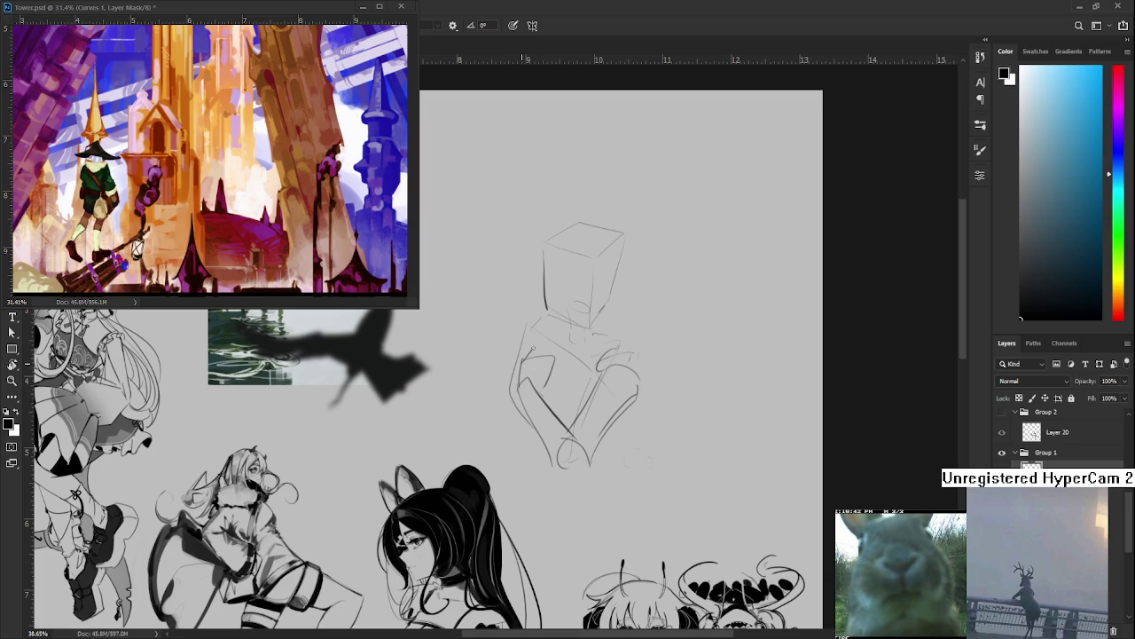
drag(523, 360, 551, 355)
Lasso the right arm and reshape and reposition it with a free transform
key(l)
drag(572, 431, 627, 470)
key(ctrl+t)
drag(645, 442, 629, 417)
key(Return)
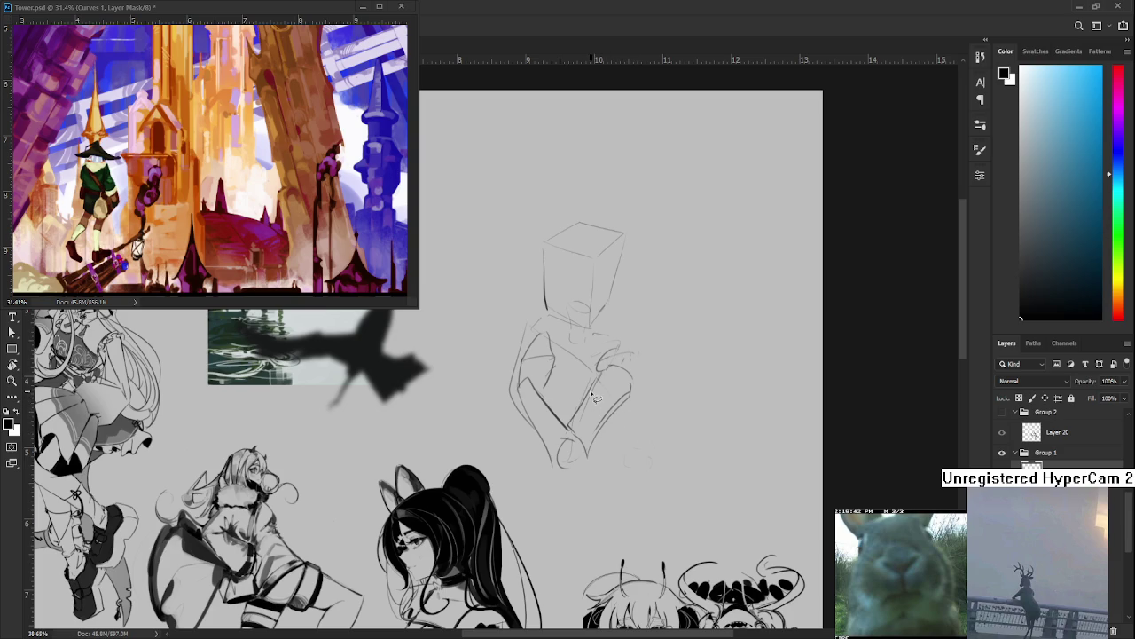
mouse_move(604, 378)
mouse_down()
mouse_move(611, 368)
mouse_move(532, 406)
mouse_up()
key(b)
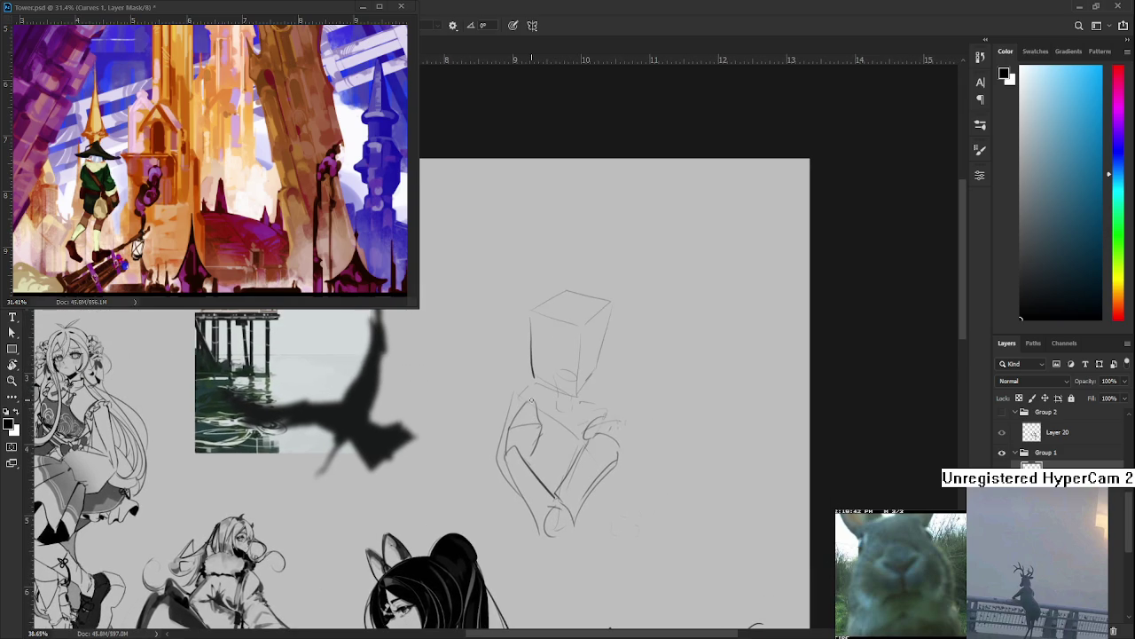
drag(605, 417, 587, 404)
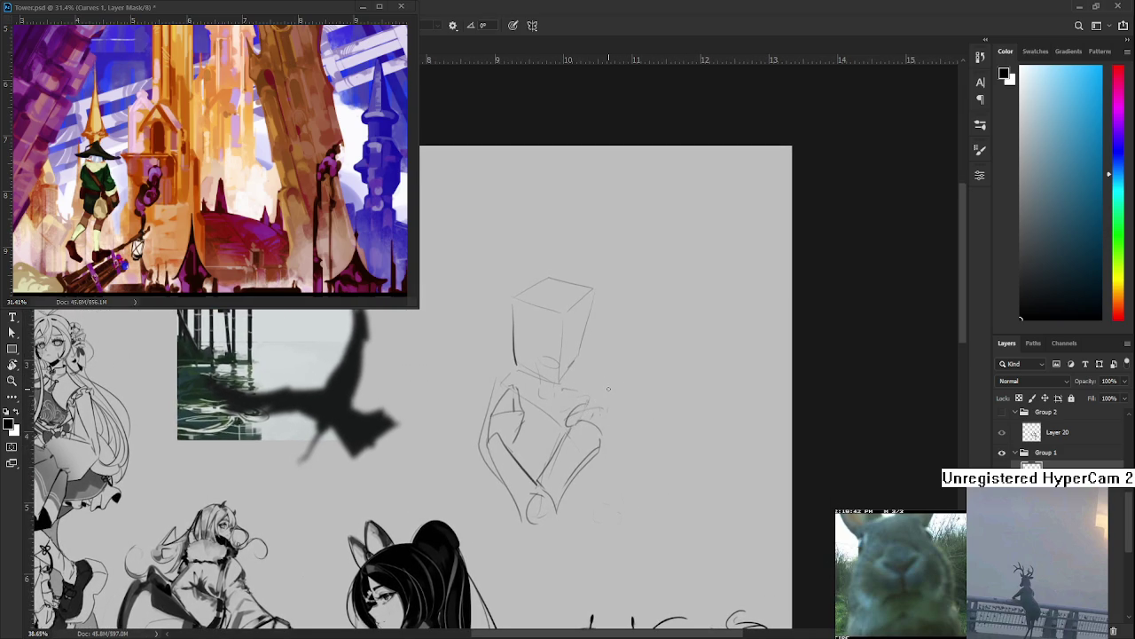
scroll(619, 384, up, 1)
scroll(591, 405, up, 1)
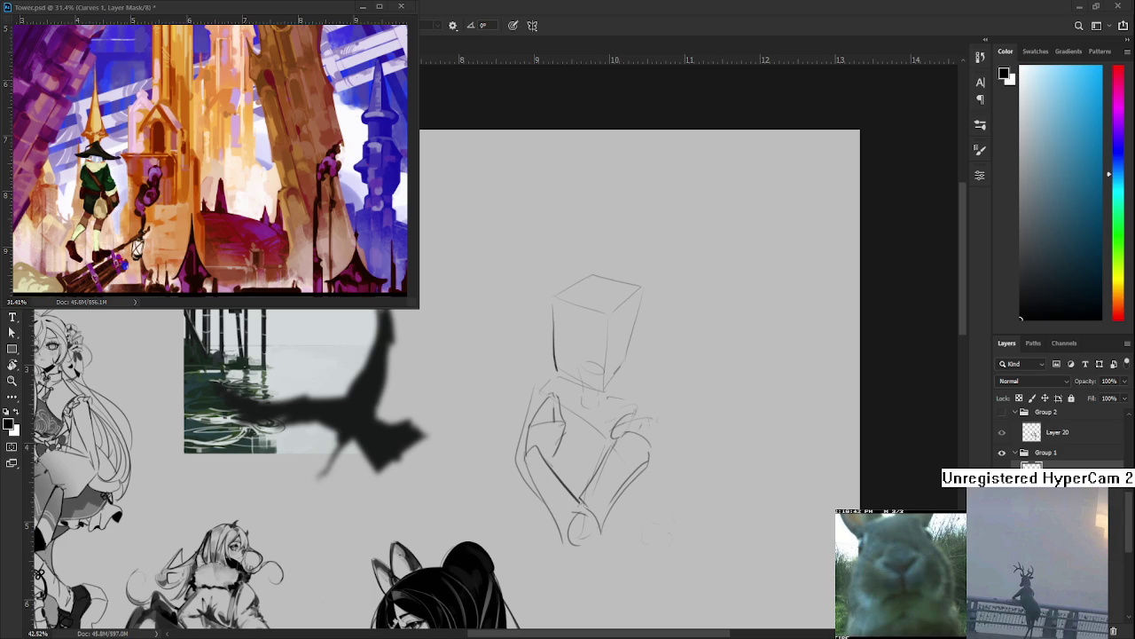
Zoom in and ink the left eye and brow, removing a stray line and marking below the nose
scroll(692, 333, up, 3)
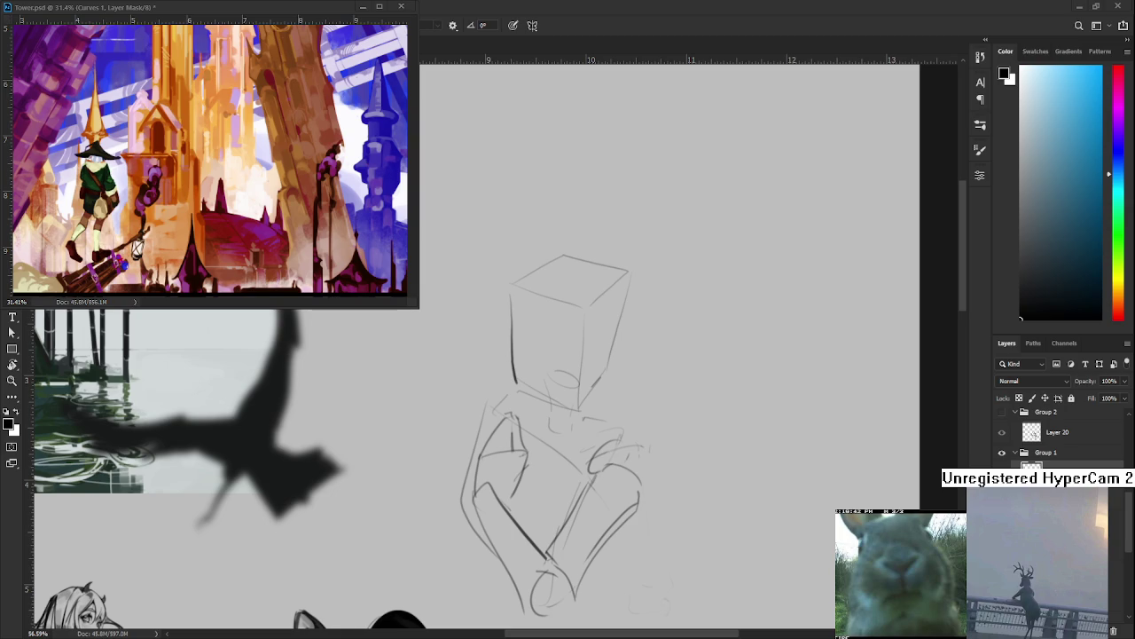
scroll(588, 339, up, 1)
scroll(575, 328, up, 1)
scroll(533, 346, up, 1)
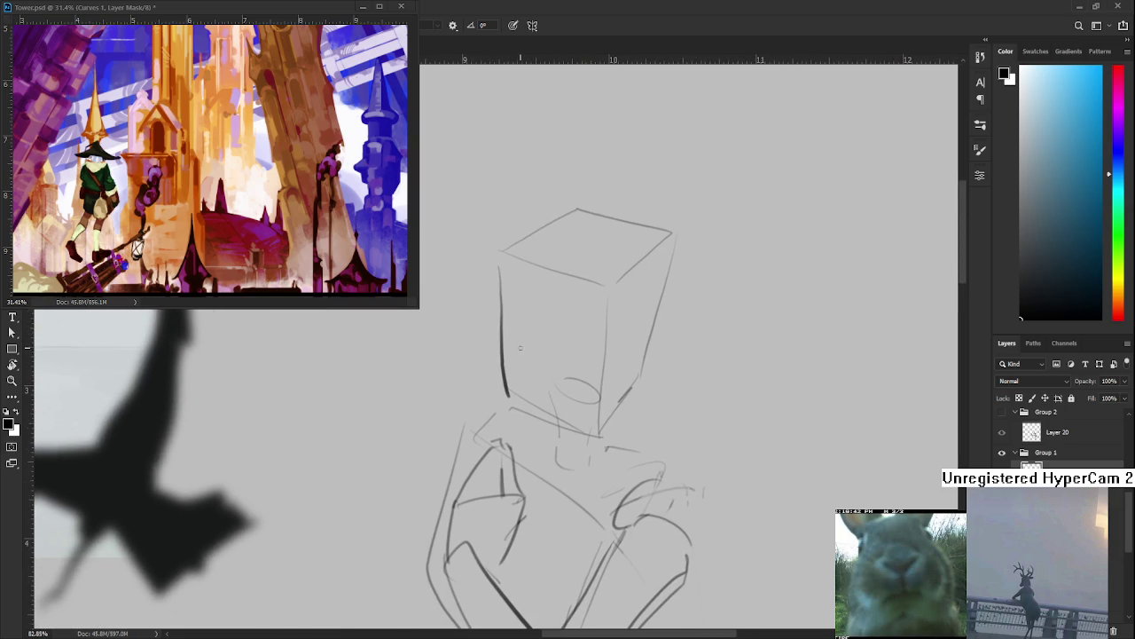
mouse_move(495, 336)
mouse_down()
mouse_move(534, 339)
mouse_move(532, 360)
mouse_move(528, 322)
mouse_move(515, 311)
mouse_move(506, 321)
mouse_up()
key(ctrl+z)
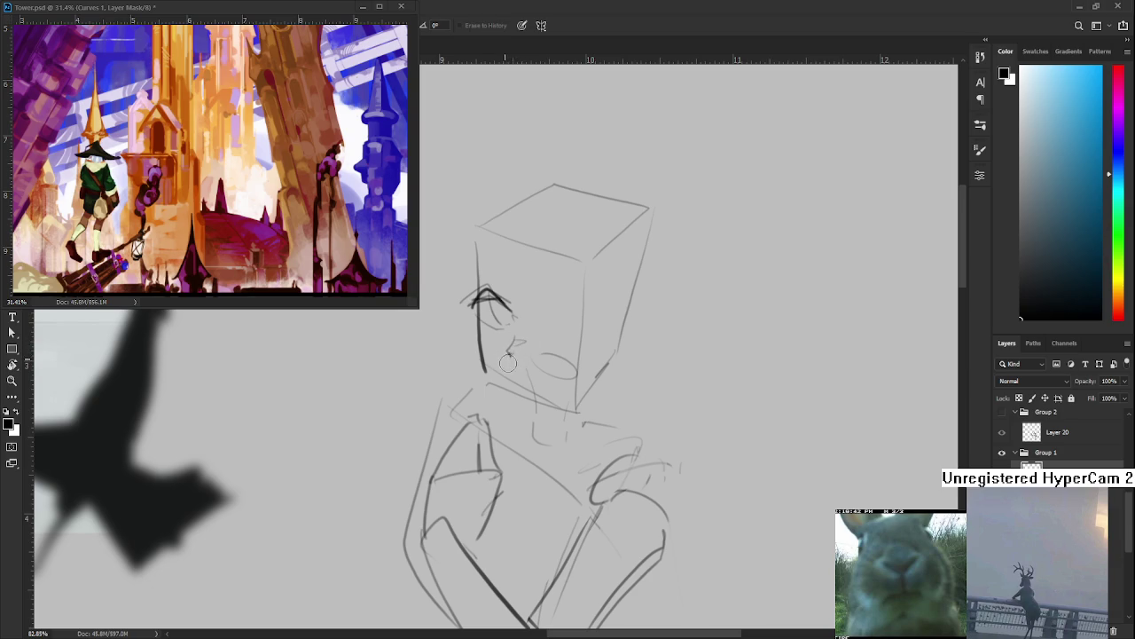
drag(517, 371, 520, 378)
Undo the under-nose mark and erase the short stray nose strokes
key(ctrl+z)
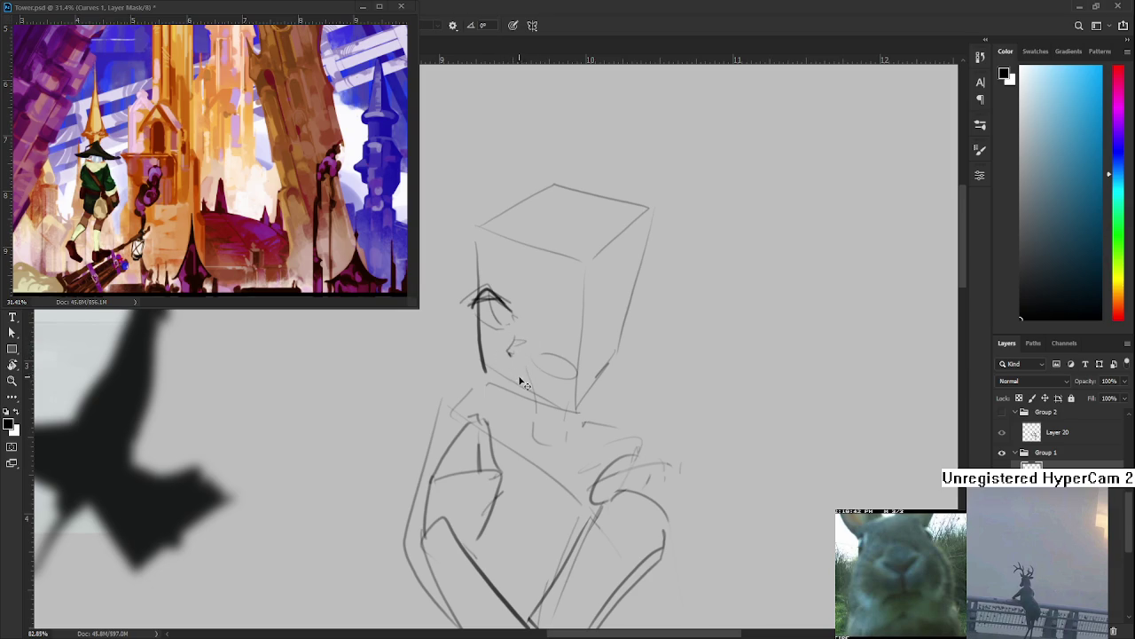
key(e)
drag(511, 344, 507, 353)
key(b)
key(e)
drag(513, 342, 523, 350)
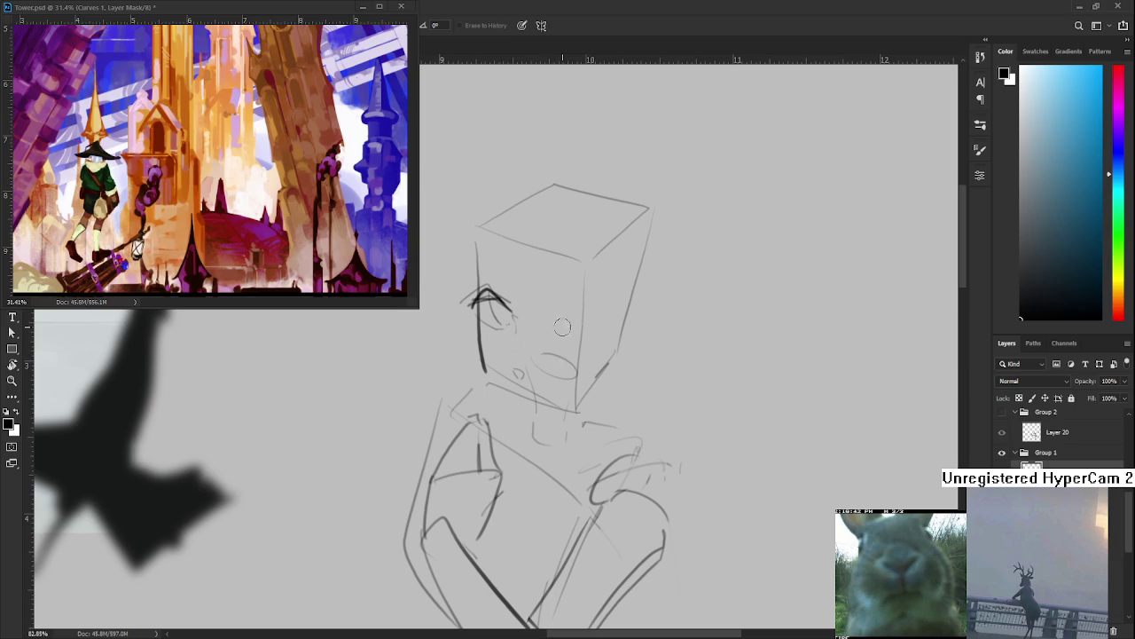
drag(521, 326, 530, 346)
key(b)
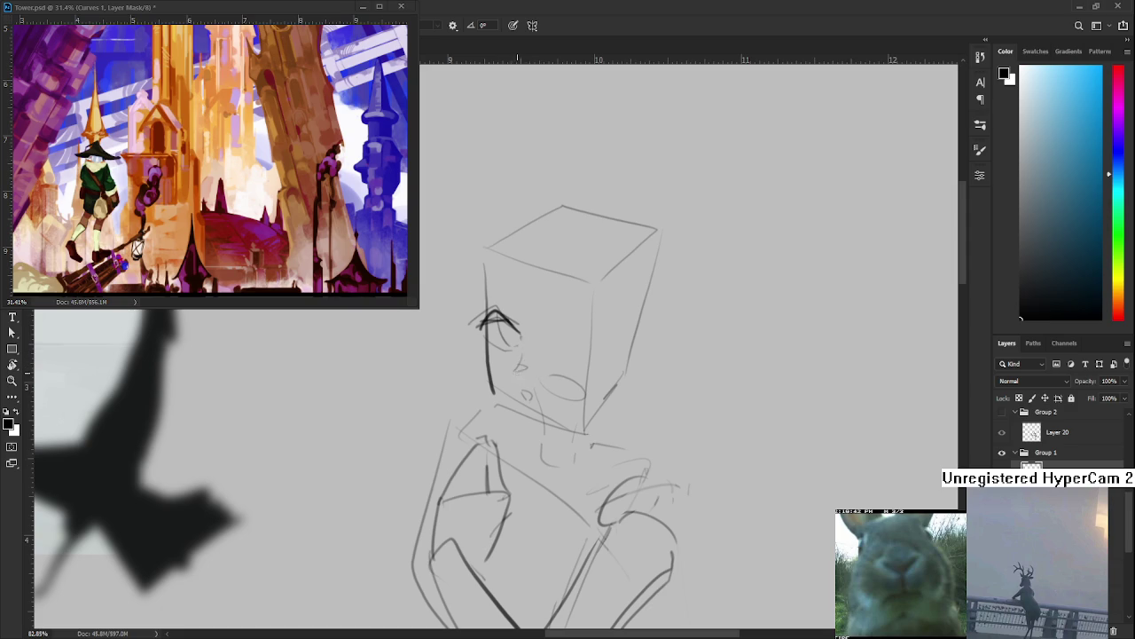
Sketch the second eye, try a stroke below the nose, and begin transforming the left eye
mouse_move(527, 363)
mouse_down()
mouse_move(501, 351)
mouse_move(555, 339)
mouse_move(543, 321)
mouse_up()
mouse_move(539, 321)
mouse_down()
mouse_move(559, 332)
mouse_move(546, 347)
mouse_move(559, 351)
mouse_move(543, 346)
mouse_move(544, 319)
mouse_move(559, 336)
mouse_move(543, 320)
mouse_move(559, 346)
mouse_move(557, 330)
mouse_move(555, 350)
mouse_move(521, 358)
mouse_up()
key(e)
key(b)
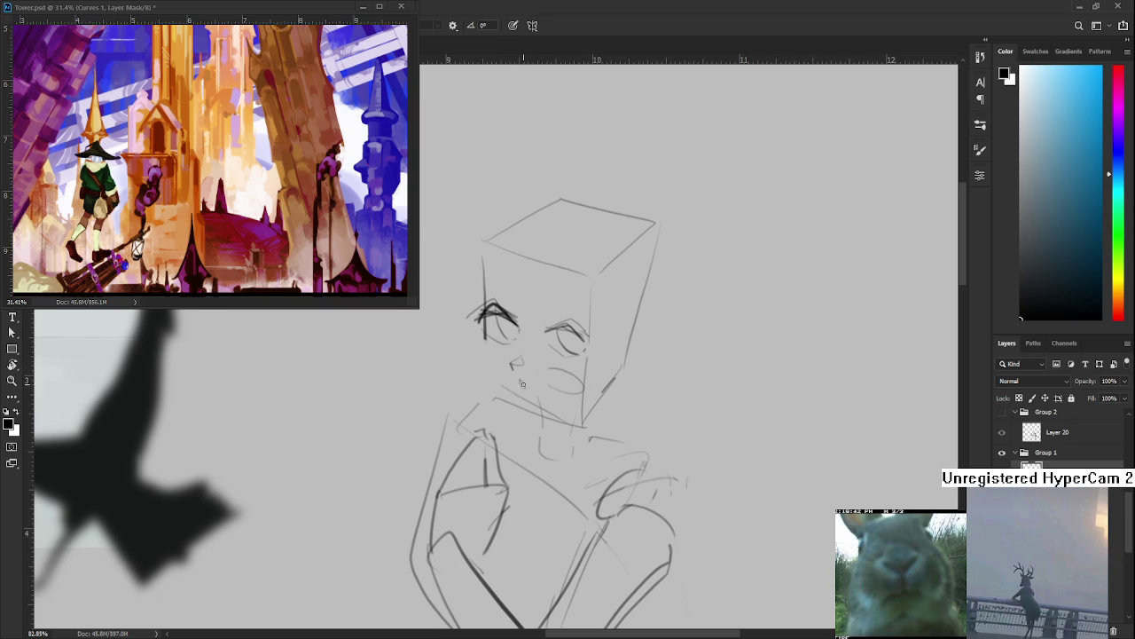
drag(515, 382, 523, 391)
key(ctrl+z)
key(ctrl+z)
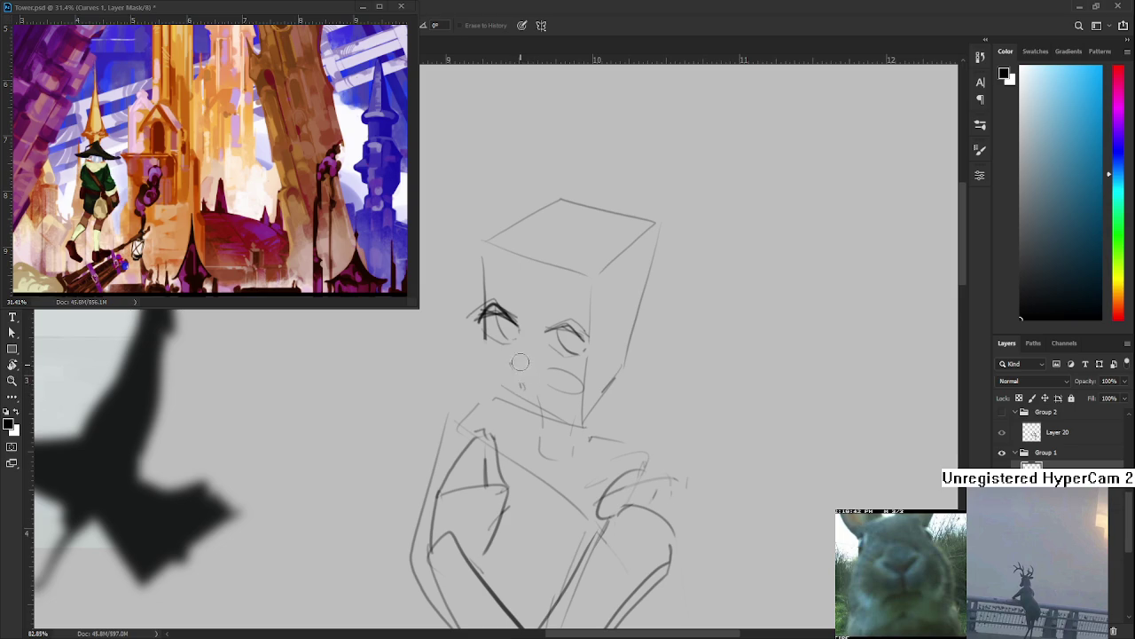
mouse_move(525, 325)
mouse_down()
mouse_move(540, 349)
mouse_move(545, 318)
mouse_up()
key(ctrl+t)
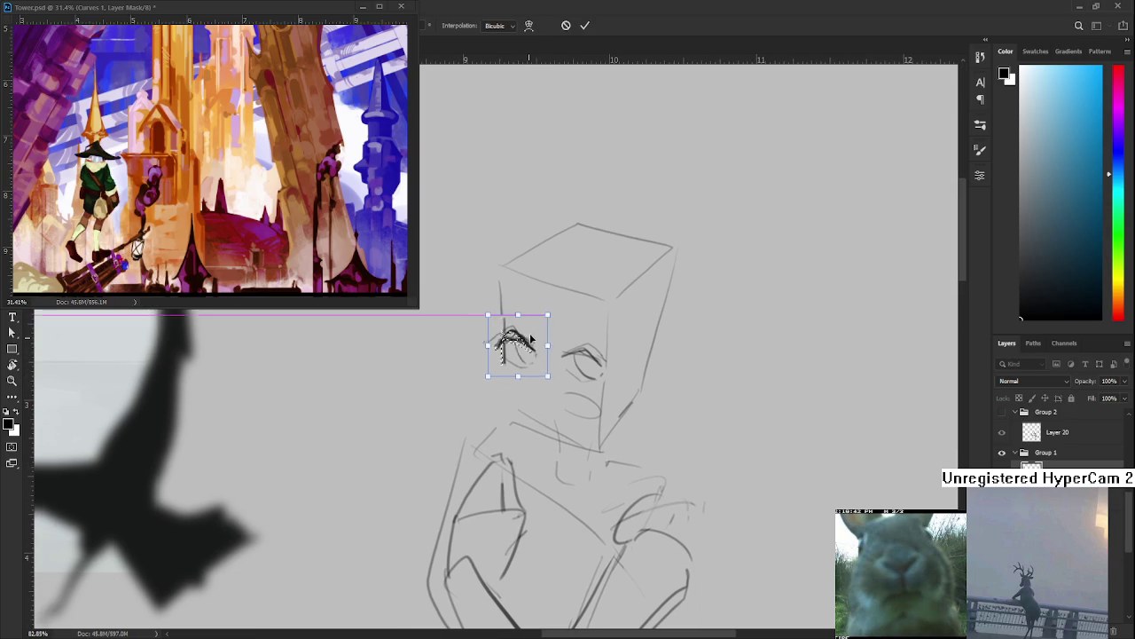
Shrink and raise the left eye and commit the transform
drag(531, 362, 533, 354)
key(Return)
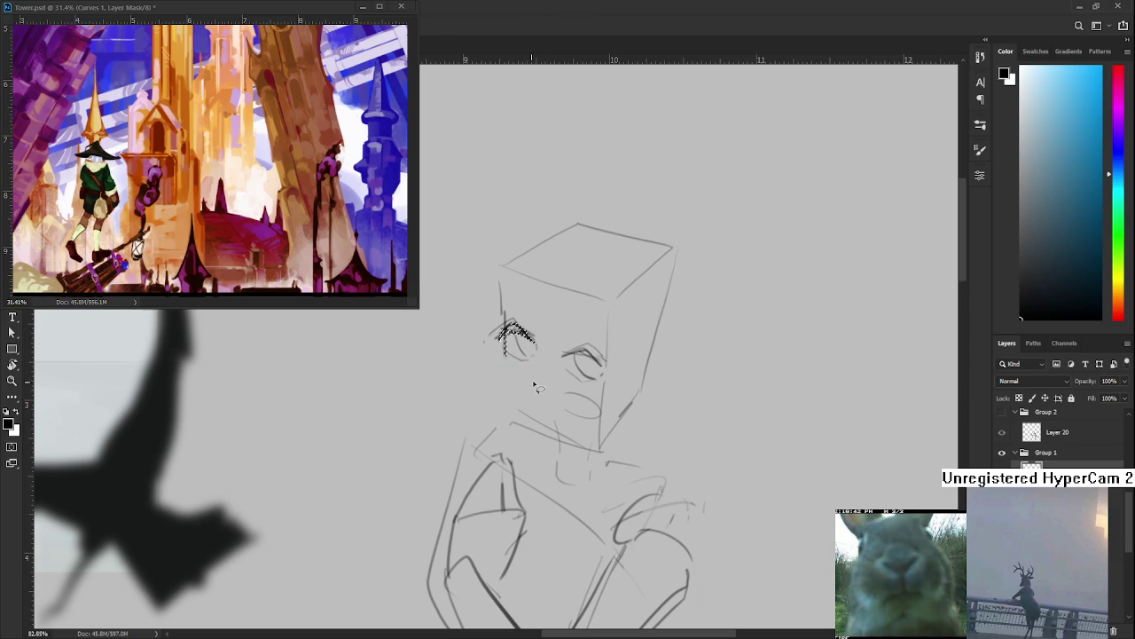
drag(532, 348, 511, 357)
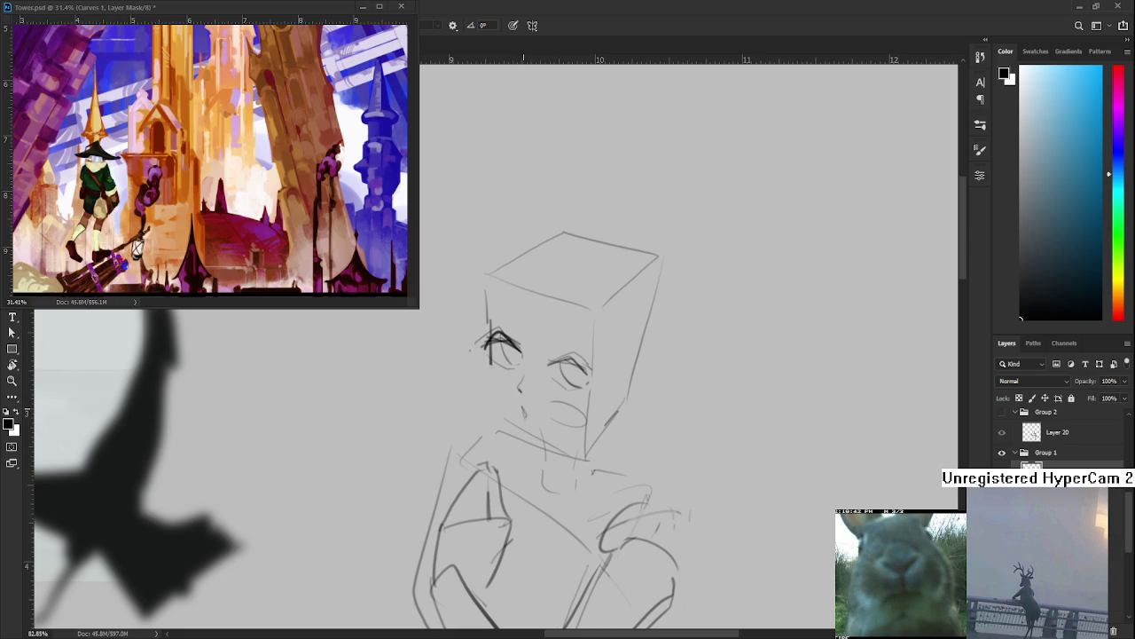
scroll(526, 418, up, 2)
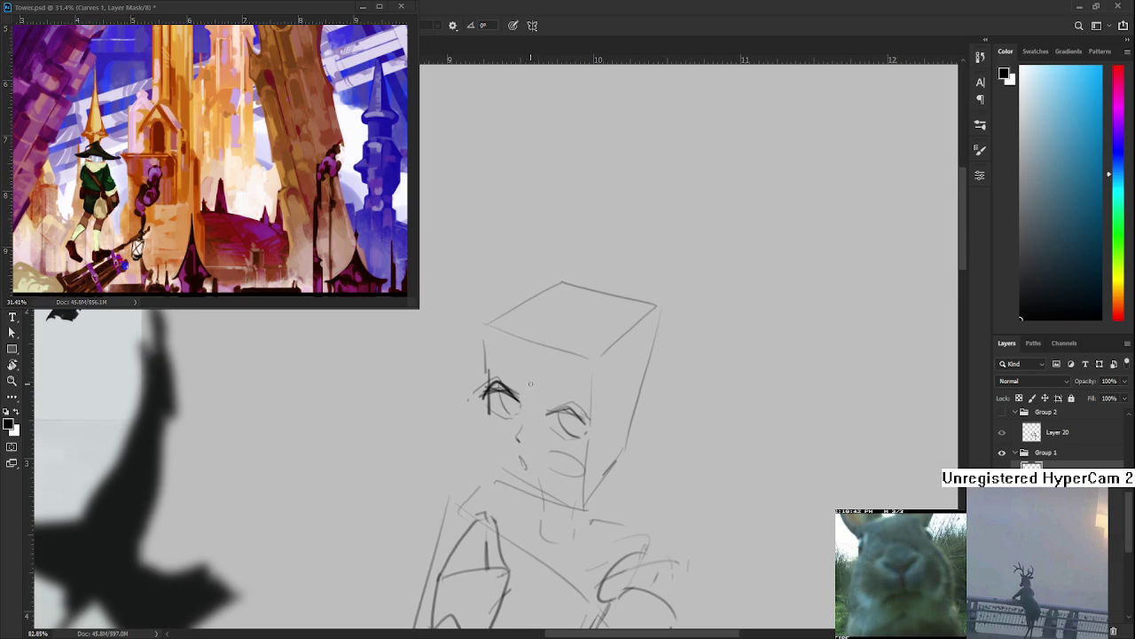
Try a curved nose stroke and ink the left glasses lens
mouse_move(515, 430)
mouse_down()
mouse_move(539, 422)
mouse_move(538, 436)
mouse_move(587, 454)
mouse_move(533, 422)
mouse_move(561, 432)
mouse_up()
key(ctrl+z)
key(ctrl+z)
key(ctrl+z)
key(ctrl+z)
key(ctrl+z)
key(ctrl+z)
key(ctrl+z)
mouse_move(530, 416)
mouse_down()
mouse_move(568, 442)
mouse_move(530, 424)
mouse_move(562, 433)
mouse_move(567, 423)
mouse_move(536, 403)
mouse_move(562, 382)
mouse_move(578, 383)
mouse_move(571, 396)
mouse_up()
key(ctrl+z)
key(ctrl+z)
key(ctrl+z)
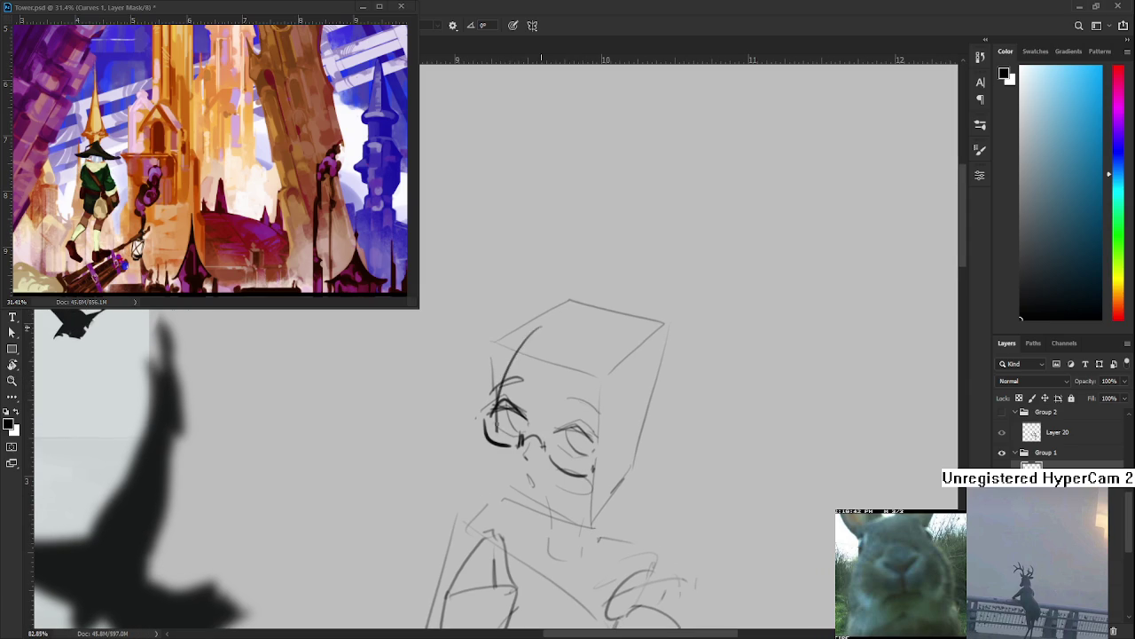
Sketch the left side of the hair, retrying strokes with undo and redo
drag(493, 362, 488, 437)
key(ctrl+z)
drag(495, 355, 486, 459)
key(ctrl+z)
drag(495, 362, 491, 447)
key(ctrl+z)
key(ctrl+z)
key(ctrl+z)
key(ctrl+shift+z)
key(ctrl+z)
key(ctrl+shift+z)
key(ctrl+z)
mouse_move(534, 348)
mouse_down()
mouse_move(501, 383)
mouse_move(504, 474)
mouse_up()
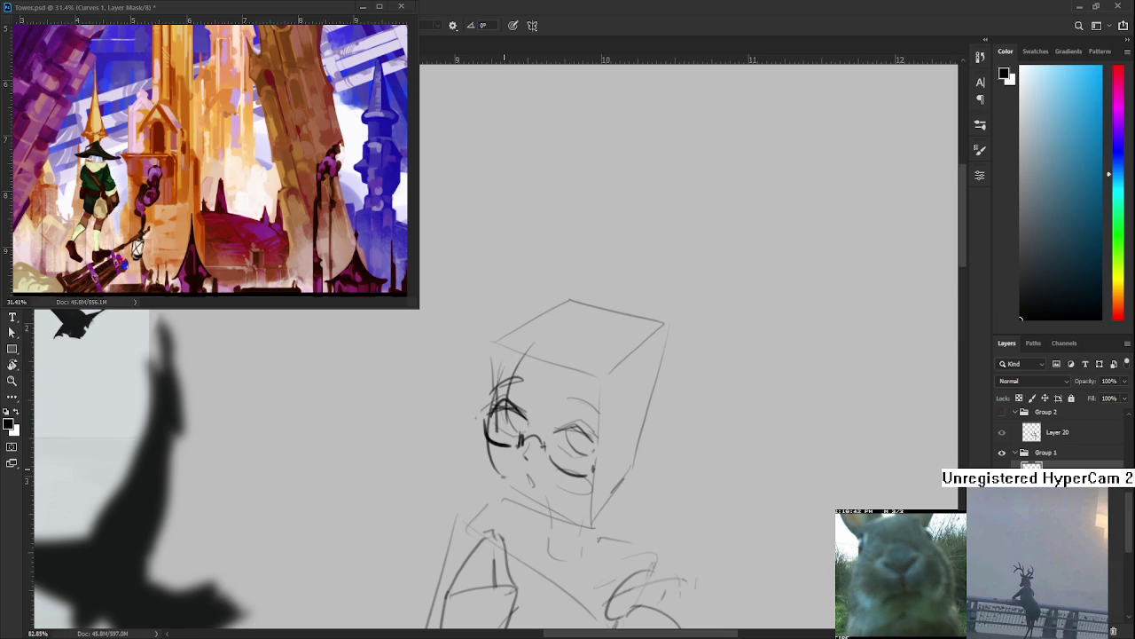
Zoom out and settle a curved stroke at the hair's top-left
scroll(404, 353, down, 1)
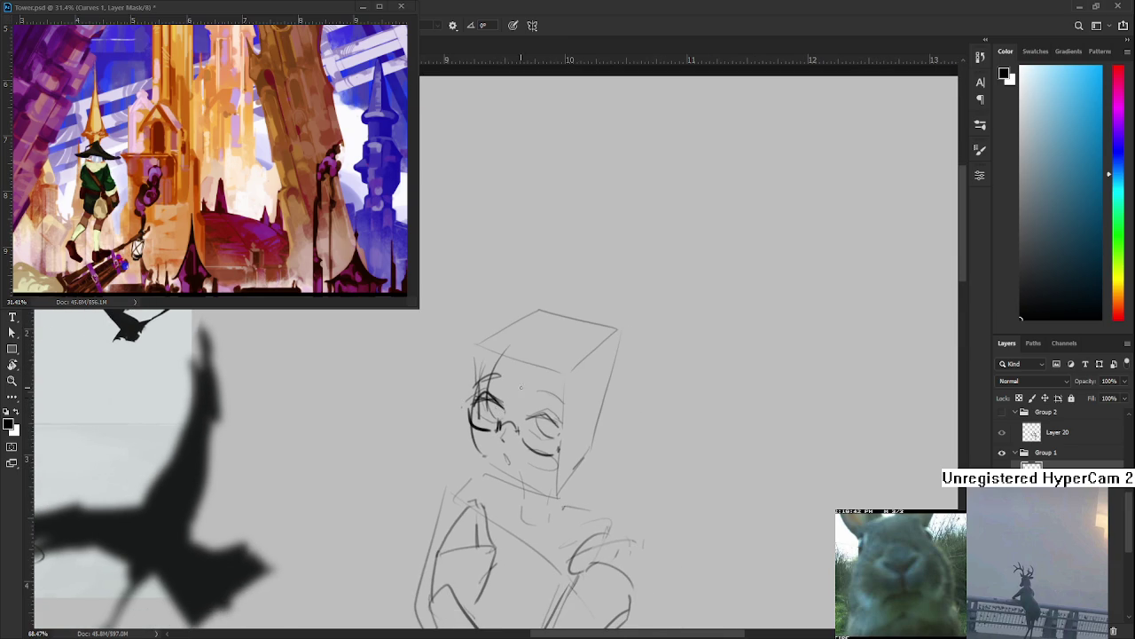
drag(523, 350, 486, 383)
key(ctrl+z)
drag(522, 351, 487, 383)
key(ctrl+z)
key(ctrl+z)
key(ctrl+z)
drag(531, 344, 488, 386)
key(ctrl+z)
Reframe the view and try a chin curve under the face, undoing the overlong stroke
mouse_move(545, 361)
mouse_down()
mouse_move(536, 355)
mouse_move(557, 428)
mouse_up()
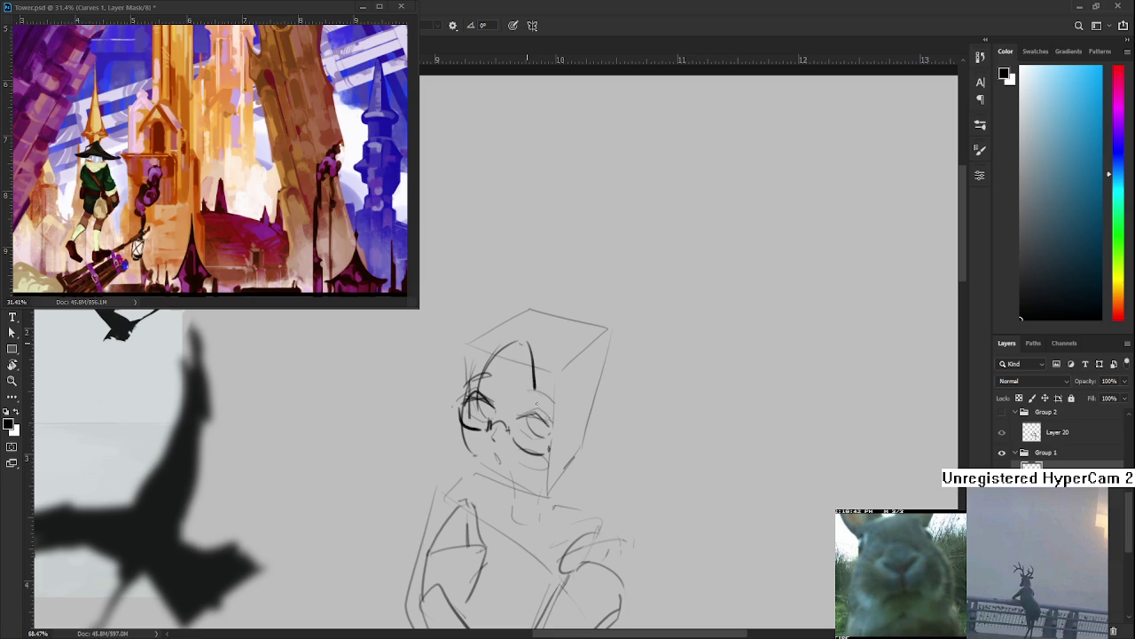
key(ctrl+z)
drag(544, 379, 509, 389)
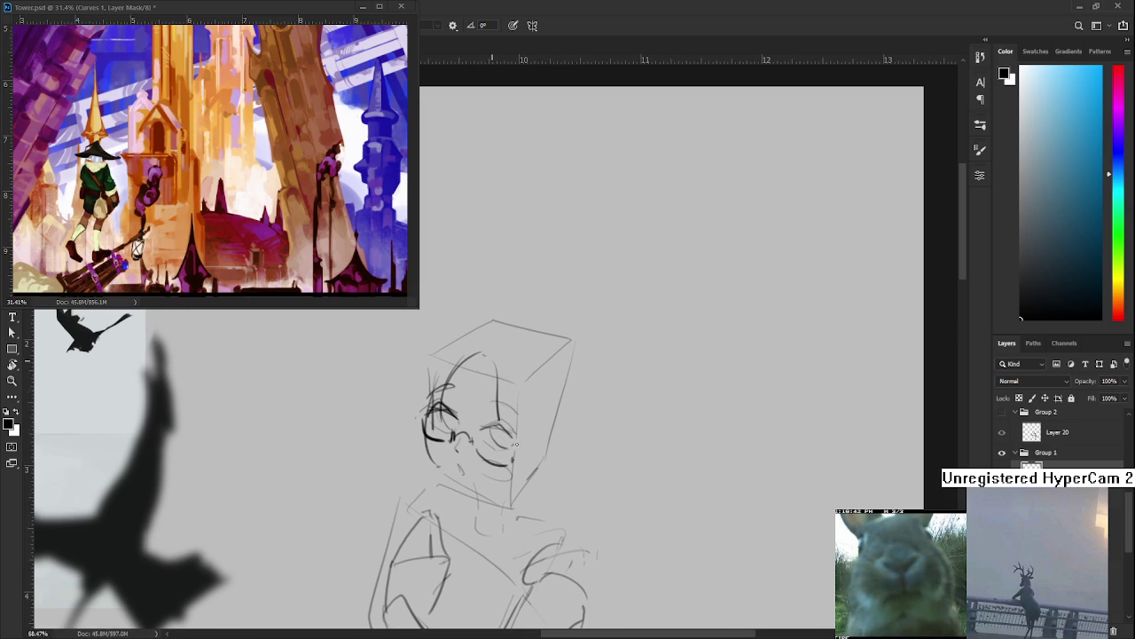
mouse_move(525, 421)
mouse_down()
mouse_move(543, 385)
mouse_move(535, 397)
mouse_move(566, 377)
mouse_up()
drag(508, 355, 517, 373)
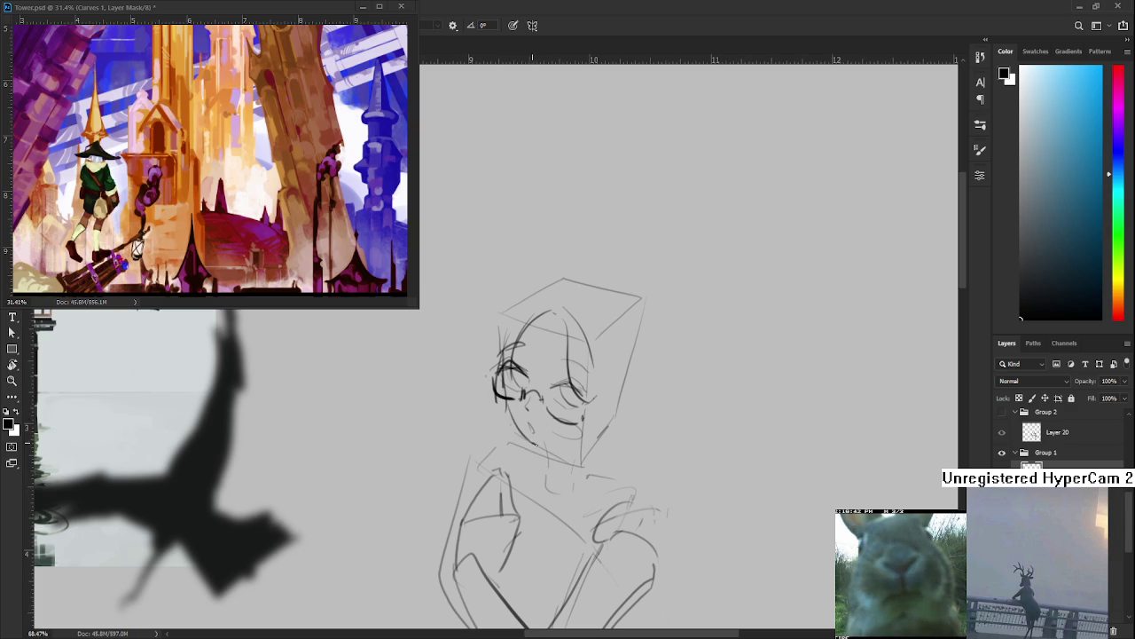
scroll(532, 399, down, 2)
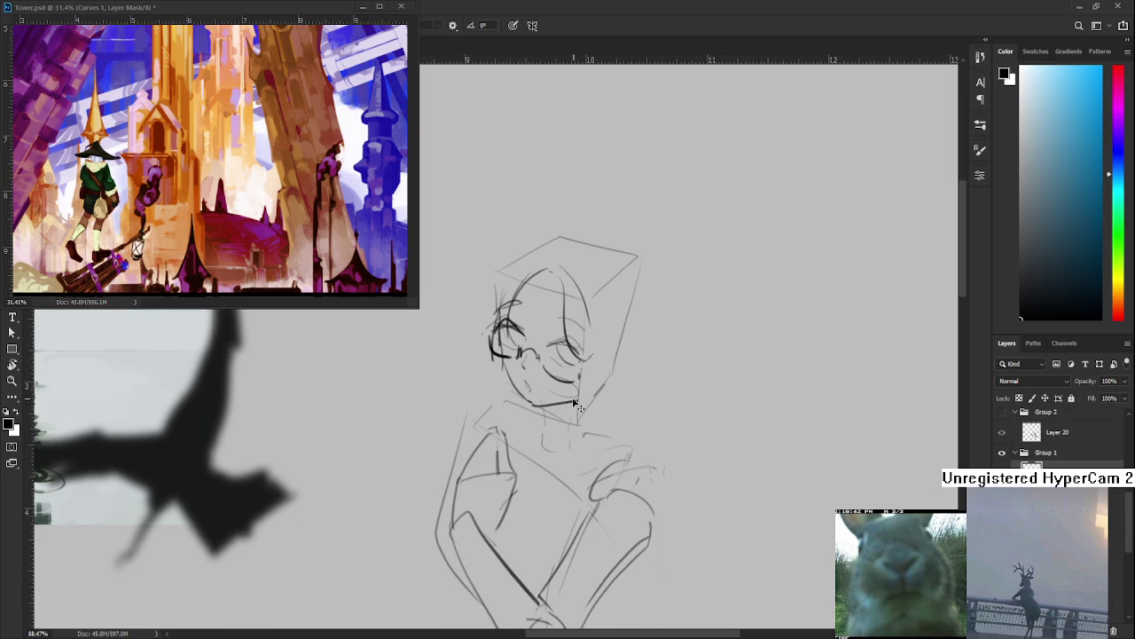
drag(531, 401, 580, 392)
key(ctrl+z)
key(ctrl+z)
key(ctrl+z)
key(ctrl+z)
Add a short stroke across the hair's top and trace the right jaw line
drag(547, 268, 535, 383)
key(e)
key(b)
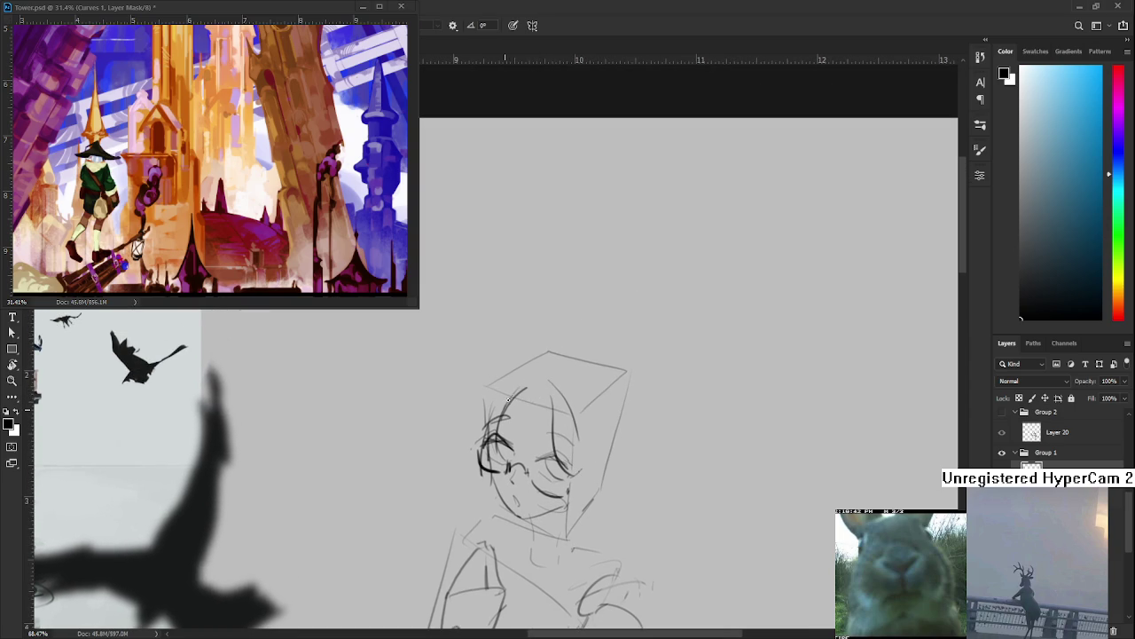
drag(510, 398, 542, 393)
mouse_move(538, 397)
mouse_down()
mouse_move(510, 374)
mouse_move(540, 338)
mouse_move(568, 396)
mouse_move(565, 377)
mouse_move(531, 448)
mouse_up()
key(ctrl+z)
drag(570, 371, 518, 457)
key(ctrl+z)
drag(570, 377, 530, 449)
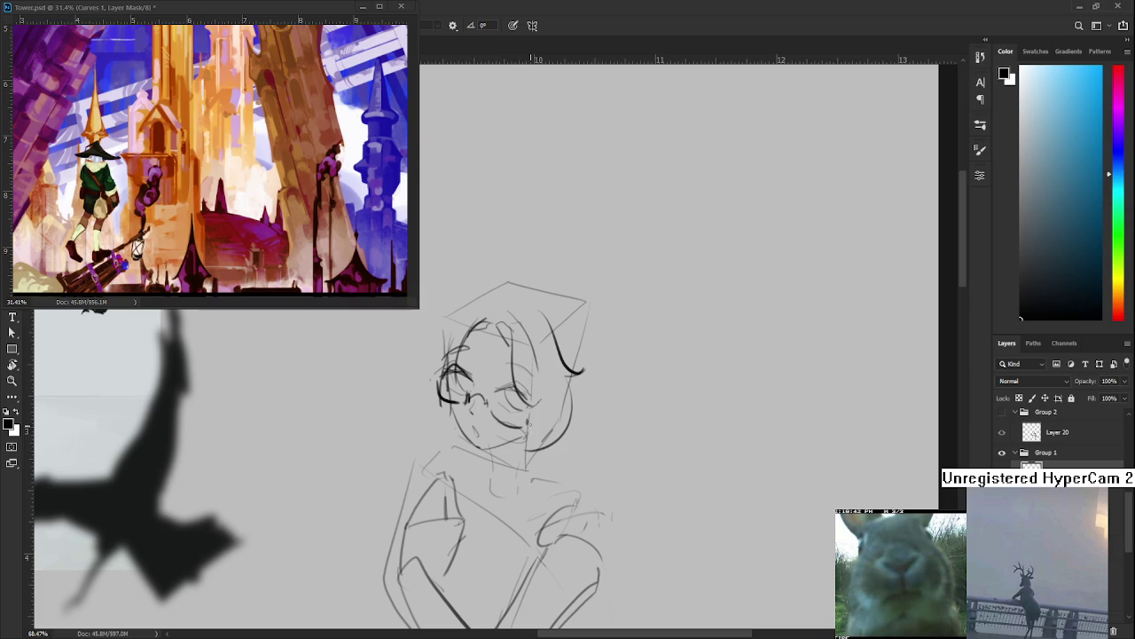
drag(488, 359, 566, 388)
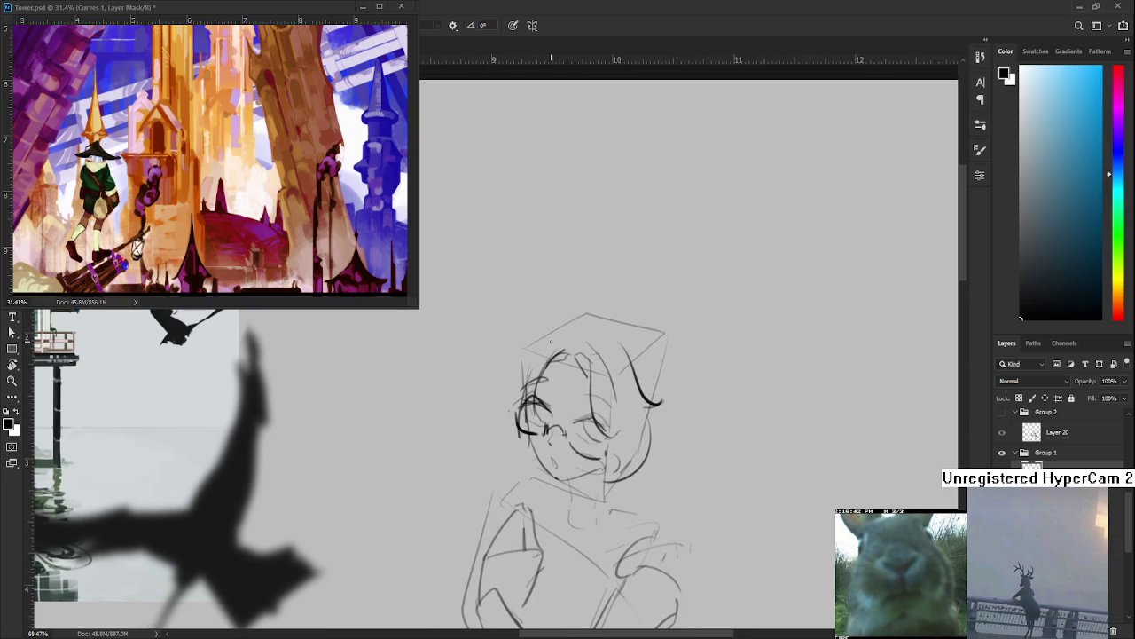
drag(550, 342, 522, 411)
key(ctrl+z)
drag(537, 342, 516, 435)
key(ctrl+z)
key(ctrl+z)
drag(532, 354, 518, 429)
key(ctrl+z)
mouse_move(529, 383)
mouse_down()
mouse_move(502, 442)
mouse_move(527, 413)
mouse_move(534, 427)
mouse_up()
key(ctrl+z)
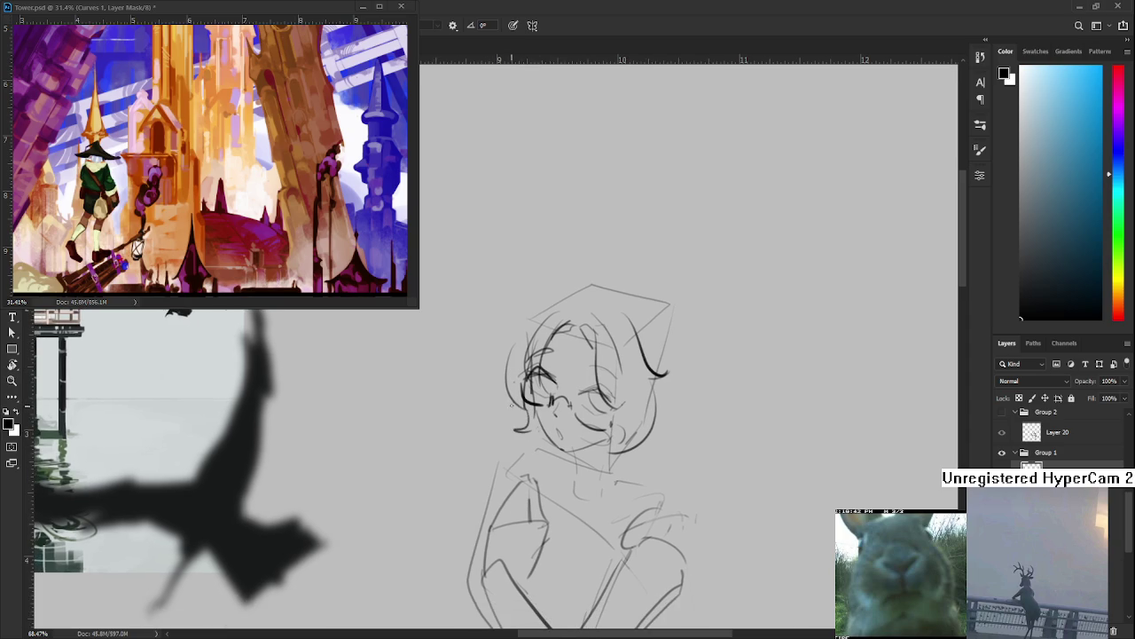
mouse_move(511, 409)
mouse_down()
mouse_move(514, 428)
mouse_move(487, 458)
mouse_up()
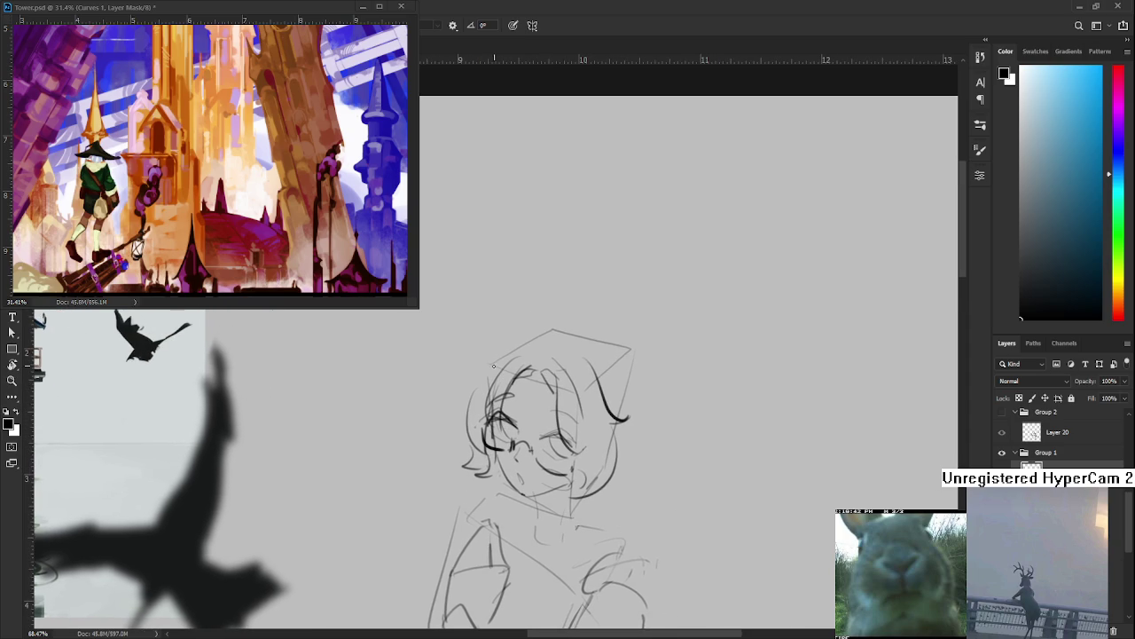
key(e)
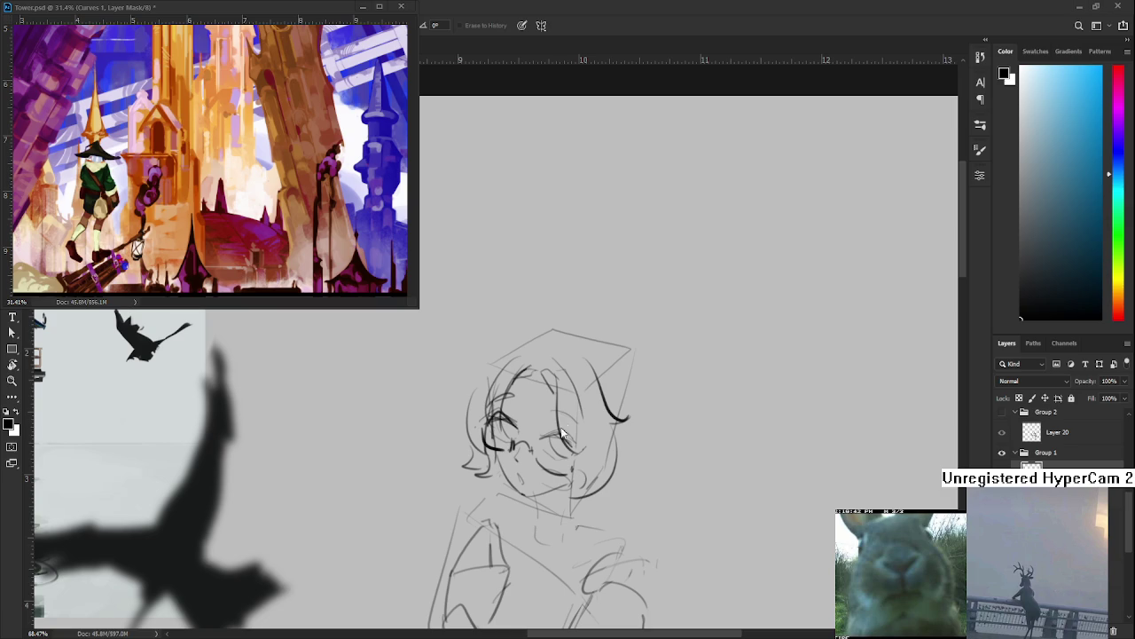
drag(560, 429, 544, 382)
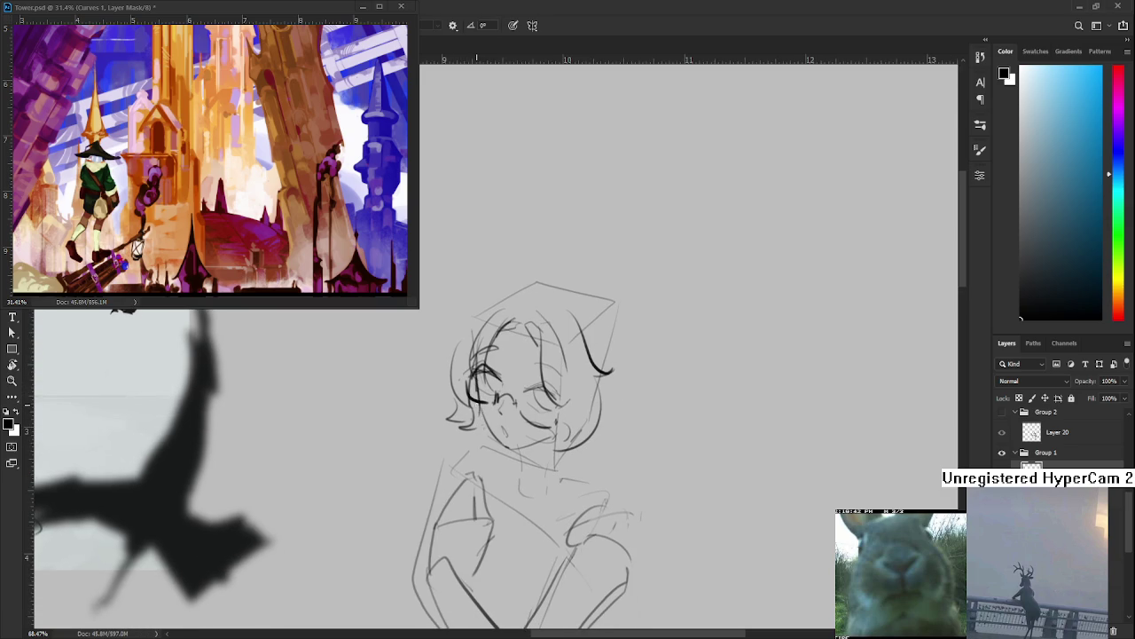
key(space)
drag(496, 420, 516, 442)
Free Transform the chin piece, commit it, and pan to reframe the sketch
key(ctrl+t)
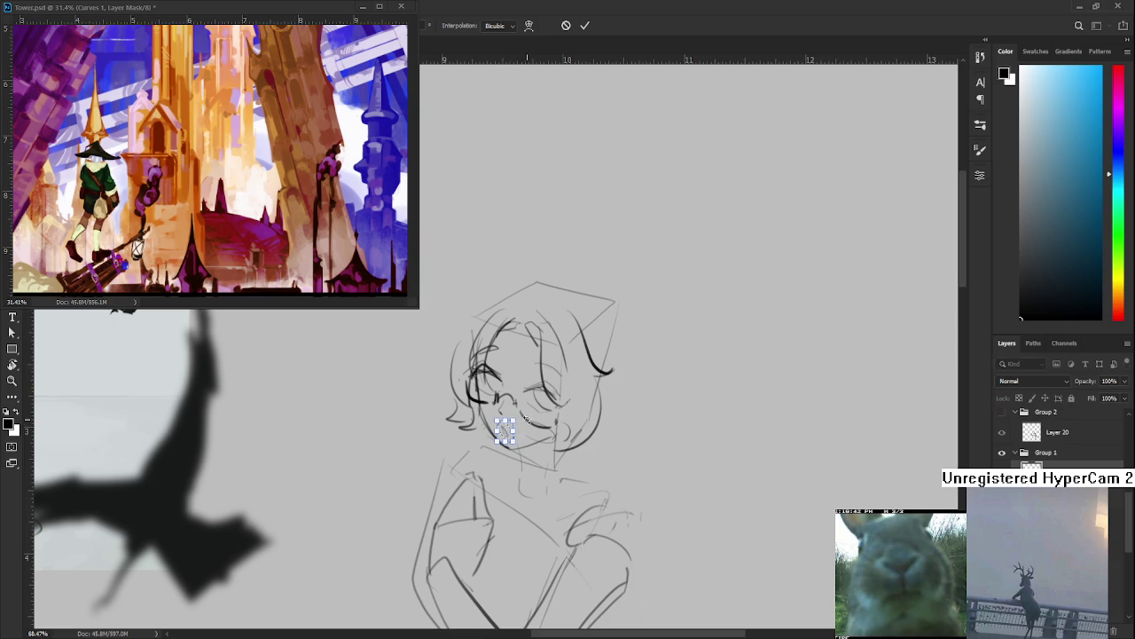
key(Return)
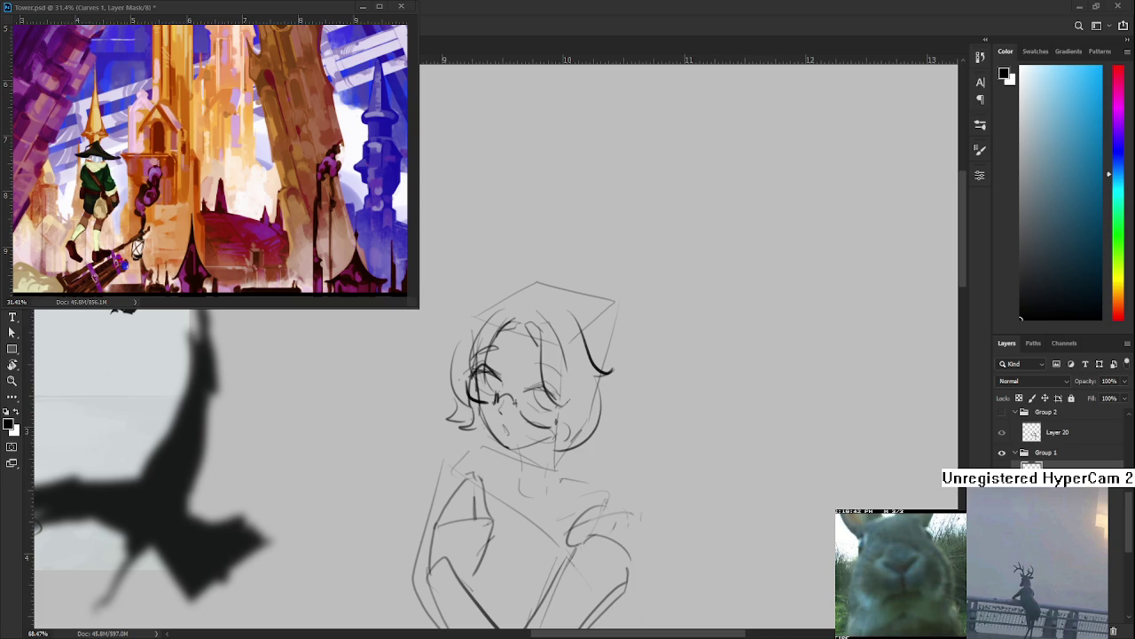
drag(621, 355, 590, 398)
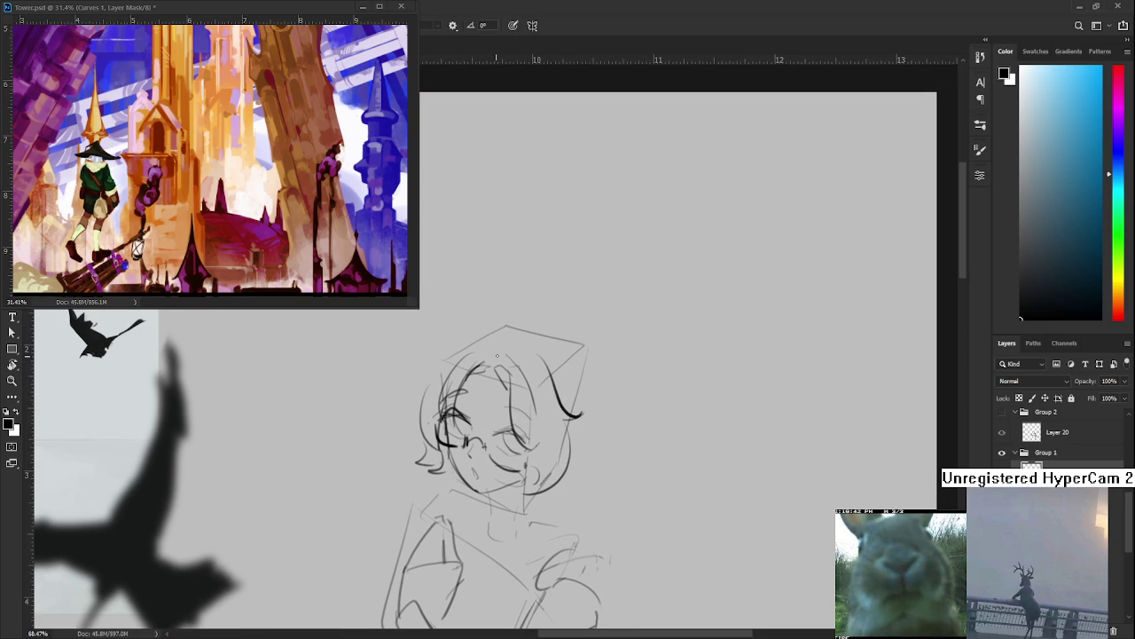
Redraw the hair's right outline, retrying the stroke several times
drag(513, 346, 563, 336)
scroll(535, 391, up, 2)
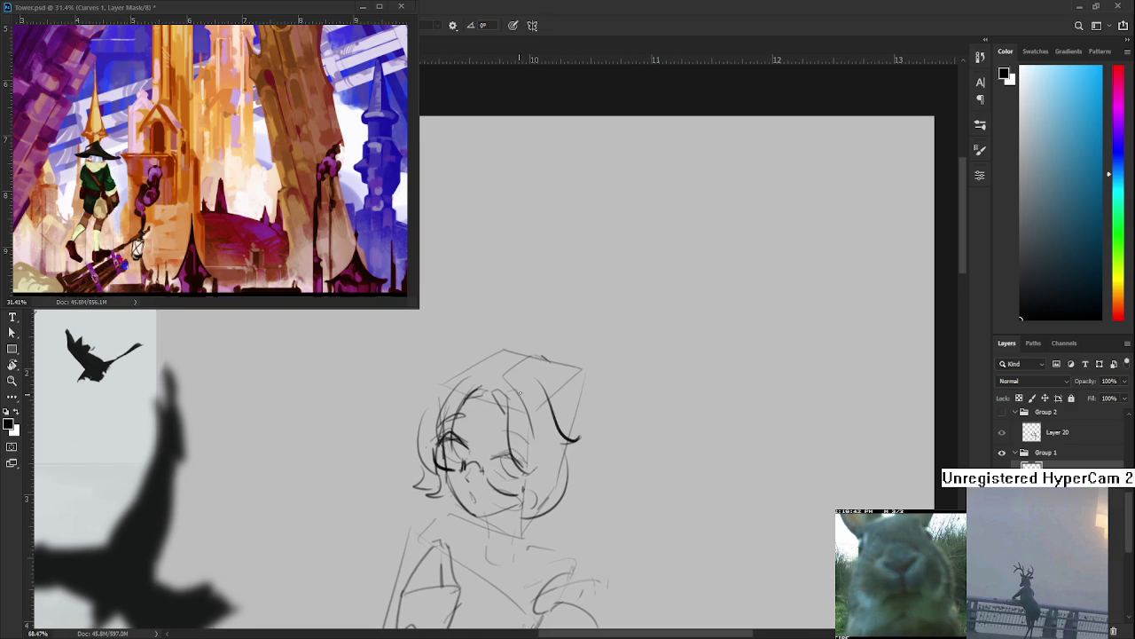
key(ctrl+z)
drag(564, 367, 596, 474)
key(ctrl+z)
drag(567, 362, 584, 499)
key(ctrl+z)
mouse_move(572, 360)
mouse_down()
mouse_move(569, 486)
mouse_move(586, 495)
mouse_up()
key(ctrl+z)
key(ctrl+z)
key(ctrl+z)
drag(568, 374, 572, 484)
key(ctrl+z)
mouse_move(569, 366)
mouse_down()
mouse_move(596, 470)
mouse_move(570, 490)
mouse_up()
key(ctrl+z)
drag(591, 442, 565, 497)
Draw the long arc over the top of the hair and a left-side strand
drag(568, 476, 595, 495)
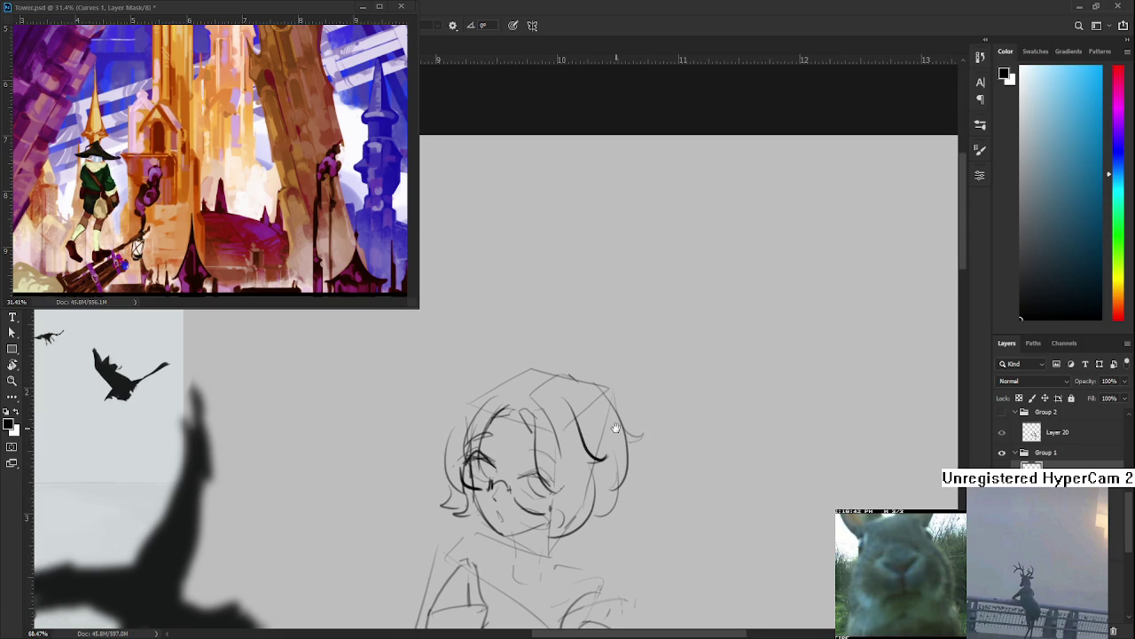
drag(621, 431, 670, 428)
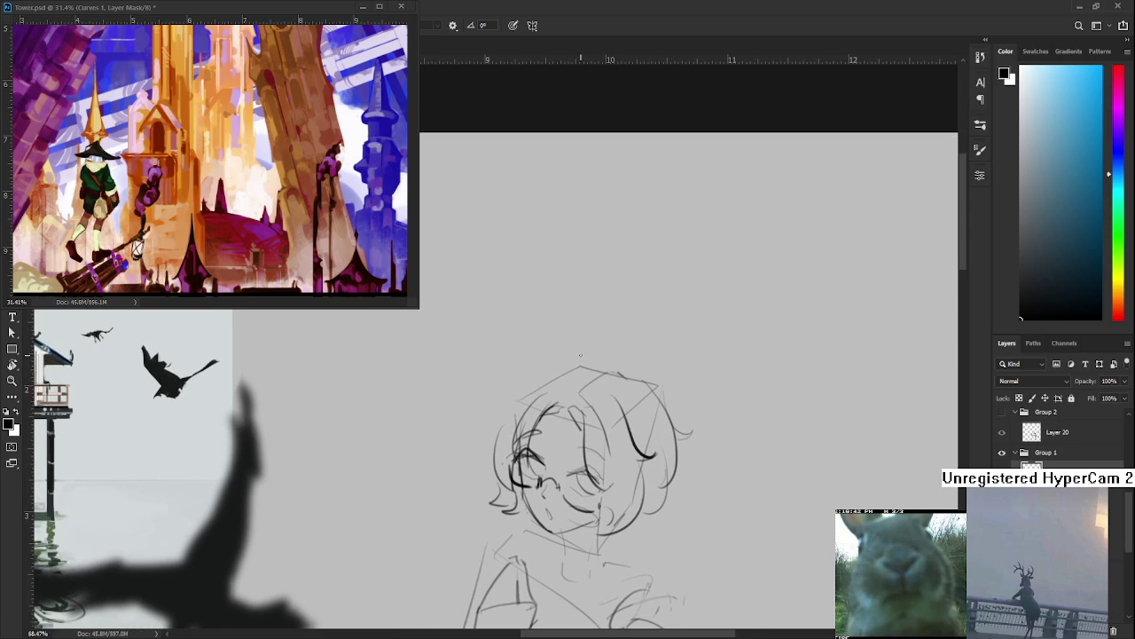
drag(572, 364, 578, 352)
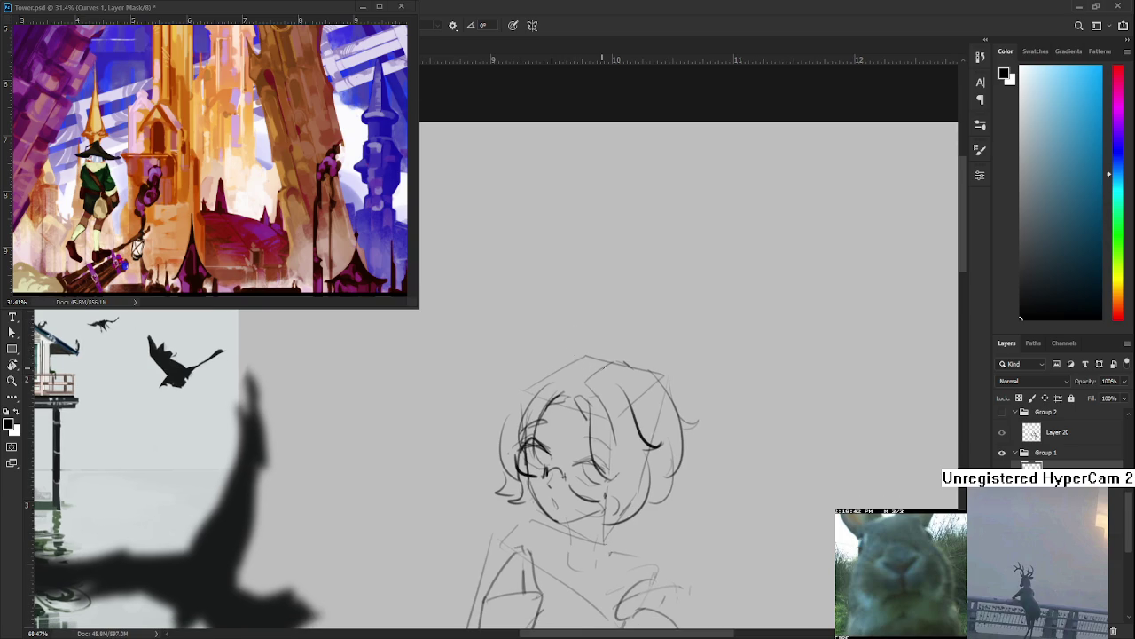
mouse_move(588, 355)
mouse_down()
mouse_move(573, 356)
mouse_move(615, 358)
mouse_move(516, 414)
mouse_move(474, 417)
mouse_move(520, 416)
mouse_move(500, 404)
mouse_move(476, 410)
mouse_move(518, 380)
mouse_move(489, 428)
mouse_up()
key(ctrl+z)
key(ctrl+z)
key(ctrl+z)
key(ctrl+z)
drag(528, 463, 532, 433)
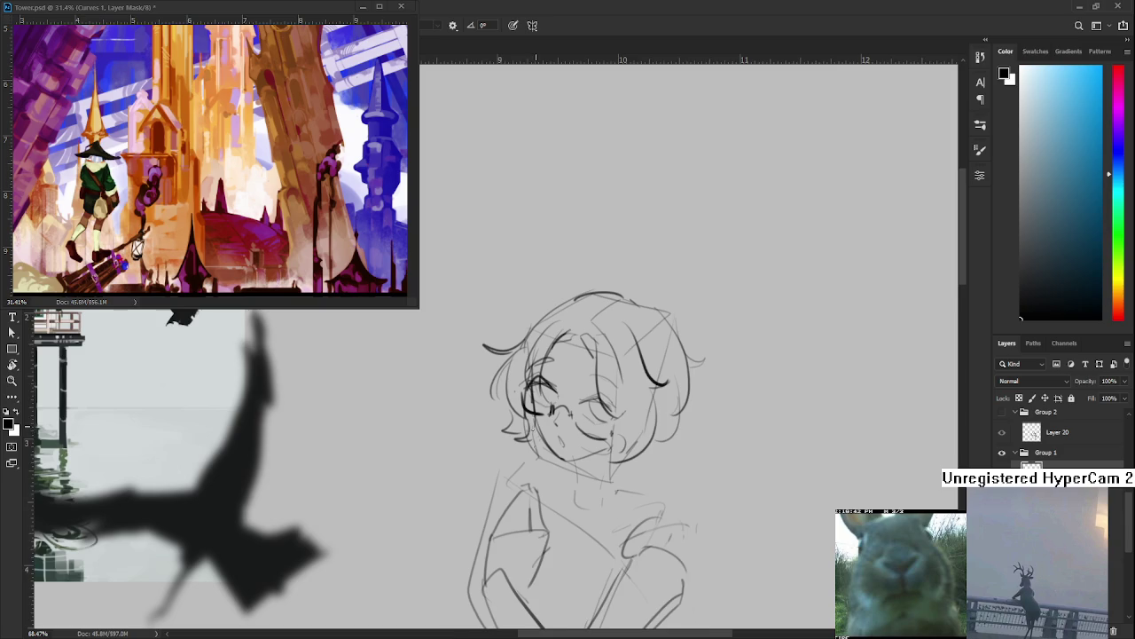
Draw a jawline under the chin, removing the horizontal chin line
drag(615, 448, 604, 427)
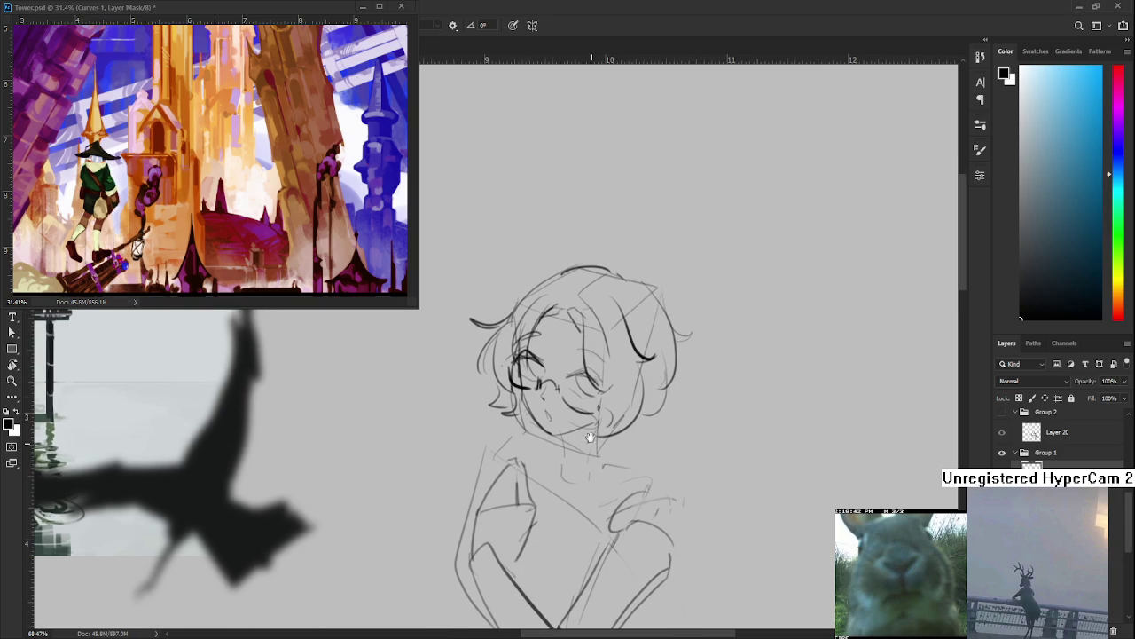
drag(598, 428, 608, 410)
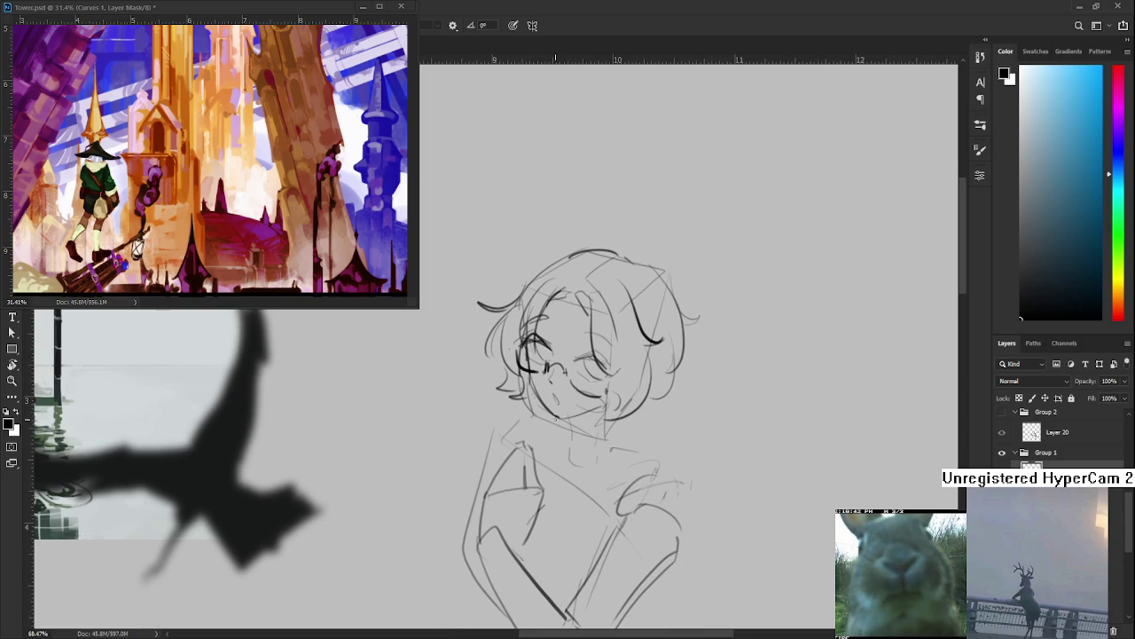
mouse_move(544, 417)
mouse_down()
mouse_move(602, 420)
mouse_move(559, 446)
mouse_move(557, 467)
mouse_move(602, 475)
mouse_move(585, 478)
mouse_move(623, 425)
mouse_move(584, 437)
mouse_move(616, 451)
mouse_move(568, 448)
mouse_move(558, 470)
mouse_up()
key(ctrl+z)
key(ctrl+z)
key(ctrl+z)
key(ctrl+z)
key(ctrl+z)
key(ctrl+z)
key(ctrl+z)
Draw vertical neck ribs and curved right-shoulder lines
mouse_move(576, 433)
mouse_down()
mouse_move(576, 470)
mouse_move(597, 470)
mouse_up()
mouse_move(610, 422)
mouse_down()
mouse_move(611, 454)
mouse_move(620, 377)
mouse_move(613, 390)
mouse_up()
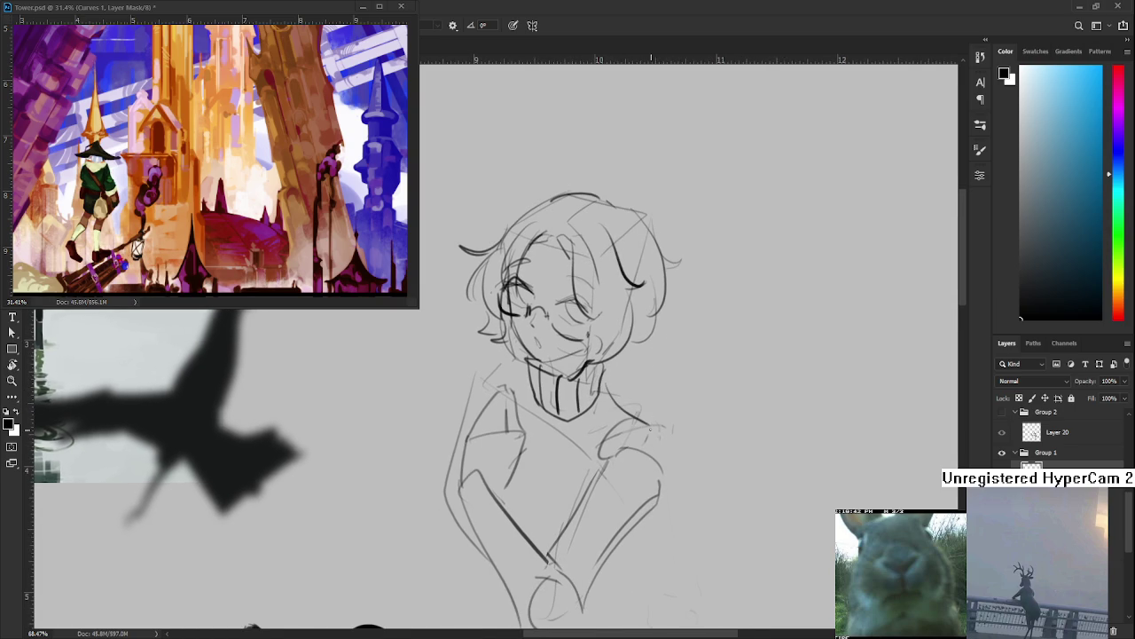
mouse_move(635, 429)
mouse_down()
mouse_move(587, 489)
mouse_move(588, 477)
mouse_move(650, 446)
mouse_move(664, 489)
mouse_up()
drag(530, 402, 562, 429)
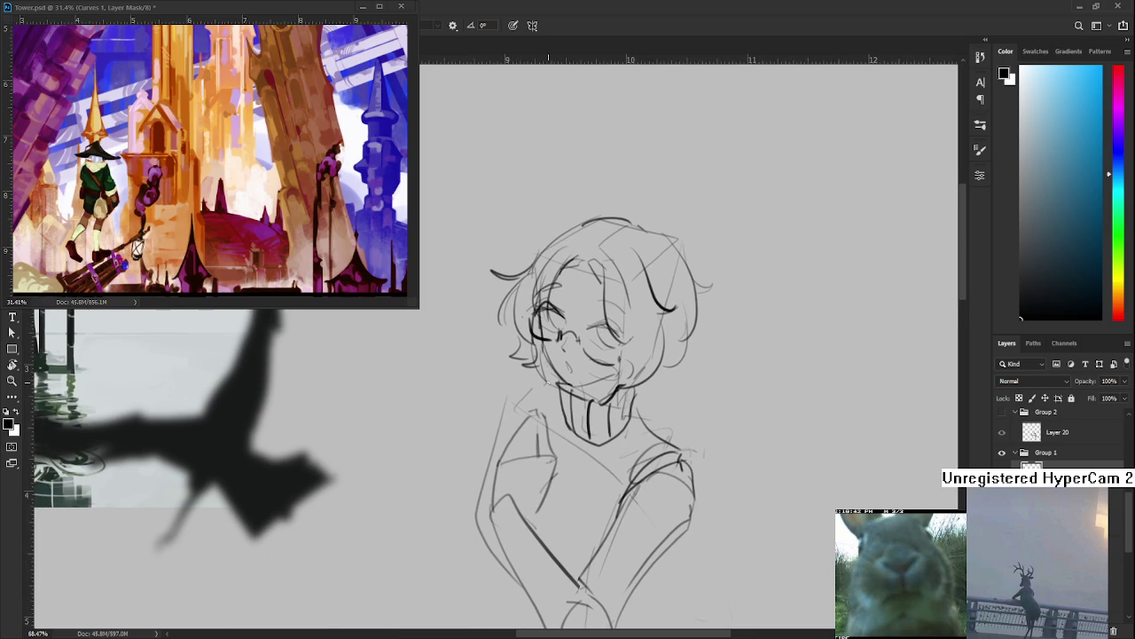
Draw a darker left shoulder line, toggling undo and redo to compare
mouse_move(531, 373)
mouse_down()
mouse_move(493, 426)
mouse_move(514, 397)
mouse_move(501, 463)
mouse_move(483, 471)
mouse_up()
key(ctrl+z)
key(ctrl+shift+z)
key(ctrl+z)
key(ctrl+shift+z)
key(ctrl+z)
key(ctrl+shift+z)
Redraw the collar edge strokes and draw a dark line from the collar across the chest
key(ctrl+z)
mouse_move(557, 348)
mouse_down()
mouse_move(562, 440)
mouse_move(565, 415)
mouse_move(626, 417)
mouse_move(577, 404)
mouse_move(559, 383)
mouse_move(575, 365)
mouse_move(578, 399)
mouse_up()
key(e)
key(b)
key(ctrl+z)
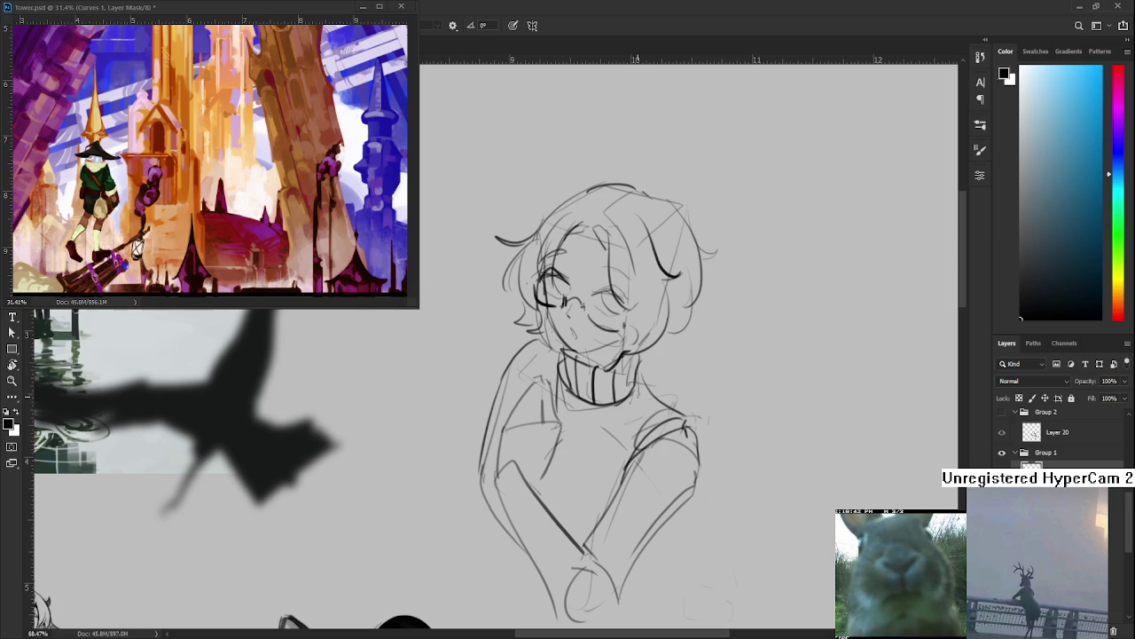
drag(630, 394, 566, 432)
Zoom out to view the whole turtleneck sketch
scroll(666, 446, down, 1)
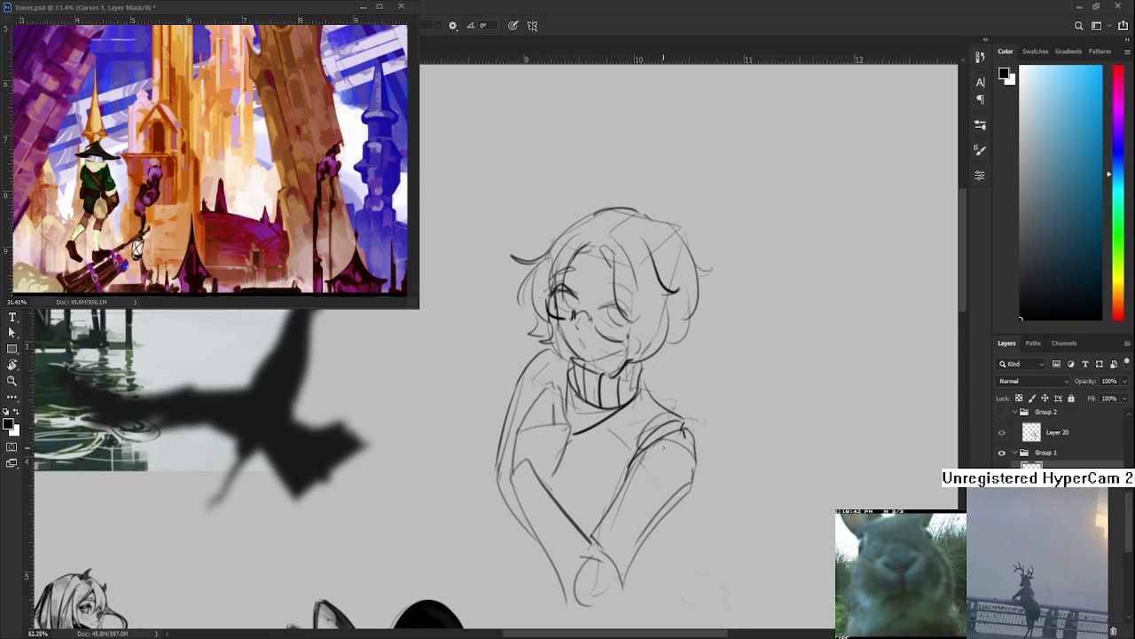
Draw the diagonal arm line and short near-vertical strokes on the torso
scroll(550, 510, down, 1)
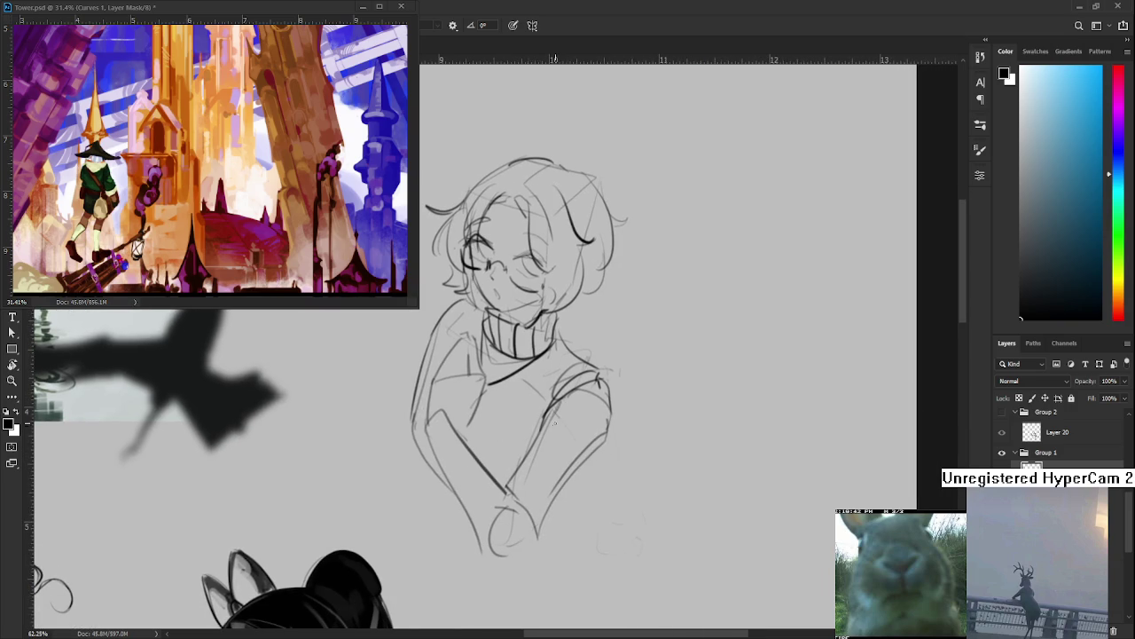
mouse_move(562, 393)
mouse_down()
mouse_move(508, 479)
mouse_move(532, 415)
mouse_up()
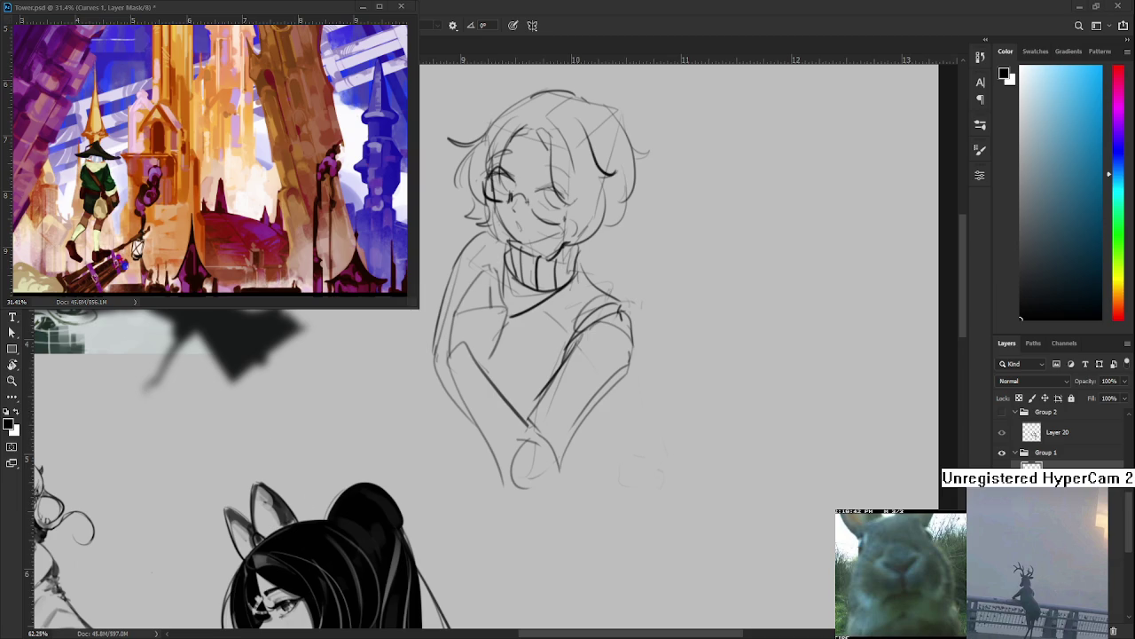
drag(530, 391, 545, 484)
drag(529, 409, 534, 442)
drag(534, 452, 609, 487)
mouse_move(529, 372)
mouse_down()
mouse_move(537, 431)
mouse_move(519, 435)
mouse_up()
Draw the left sleeve cuff and a longer forearm stroke
drag(518, 395, 559, 369)
mouse_move(559, 371)
mouse_down()
mouse_move(569, 410)
mouse_move(550, 418)
mouse_up()
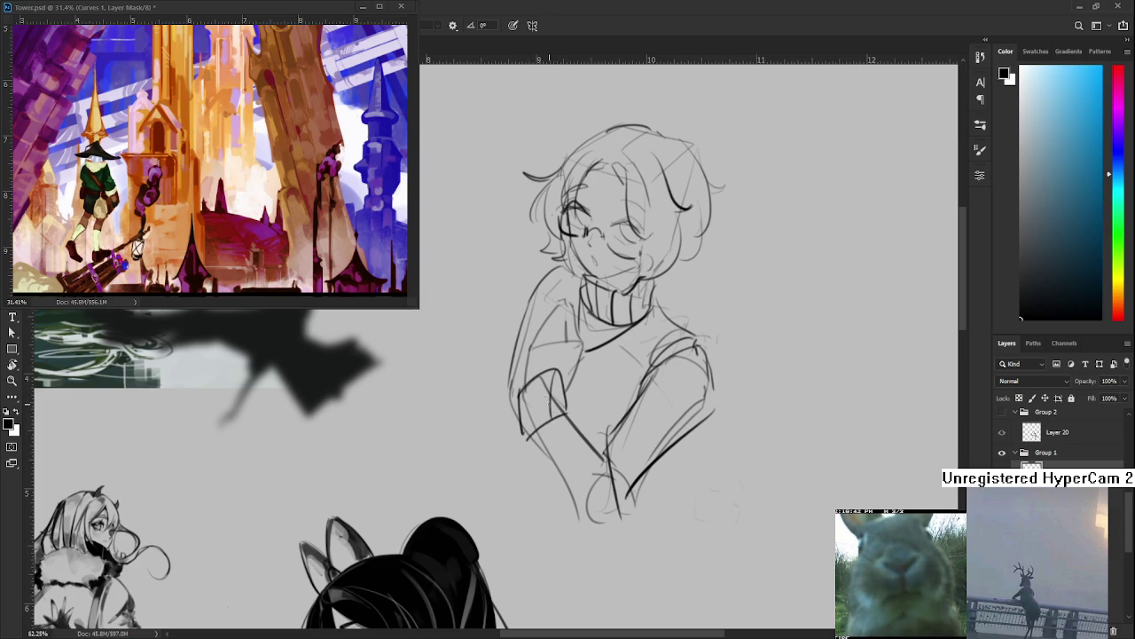
mouse_move(559, 369)
mouse_down()
mouse_move(578, 417)
mouse_move(580, 518)
mouse_up()
key(ctrl+z)
mouse_move(527, 436)
mouse_down()
mouse_move(591, 523)
mouse_move(603, 518)
mouse_up()
Retry the diagonal forearm stroke, then select the hand and begin transforming it
mouse_move(581, 414)
mouse_down()
mouse_move(623, 444)
mouse_move(573, 415)
mouse_up()
key(ctrl+z)
key(ctrl+z)
key(ctrl+z)
key(ctrl+z)
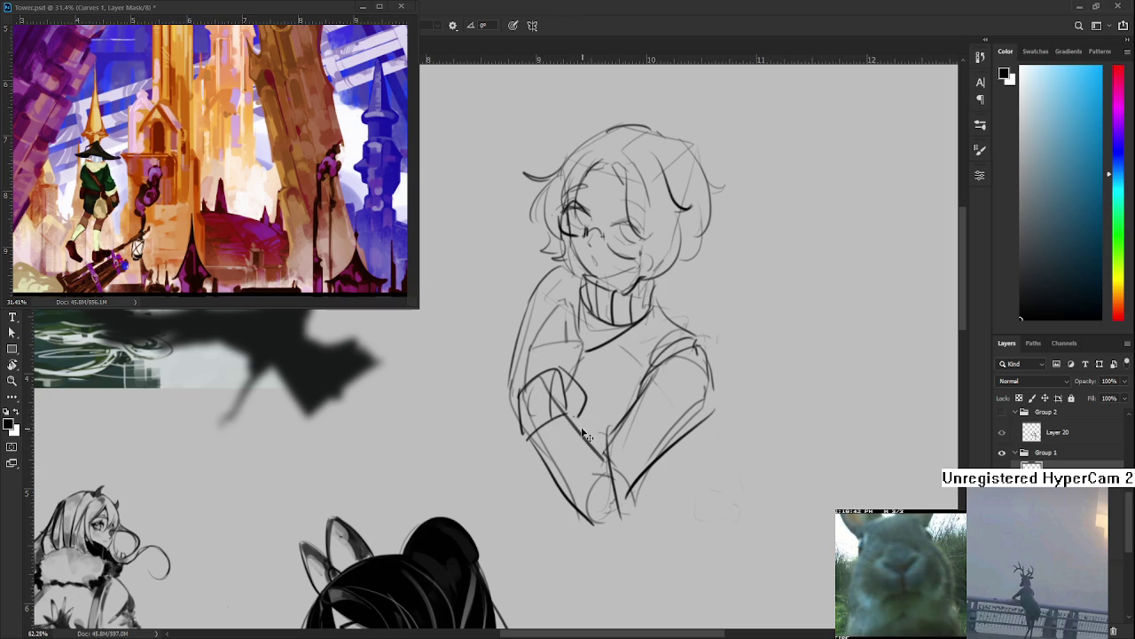
mouse_move(608, 448)
mouse_down()
mouse_move(564, 415)
mouse_move(641, 488)
mouse_move(579, 501)
mouse_up()
key(ctrl+z)
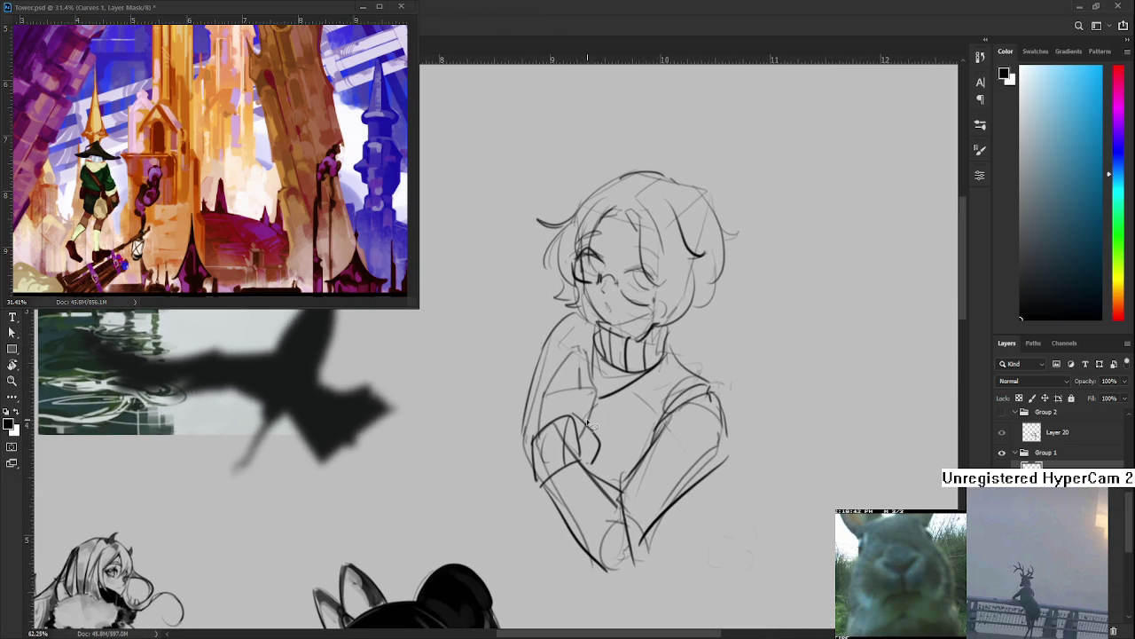
mouse_move(608, 469)
mouse_down()
mouse_move(527, 446)
mouse_move(628, 488)
mouse_up()
key(ctrl+t)
Enlarge the left hand sketch slightly and commit the transformation
drag(523, 404, 517, 387)
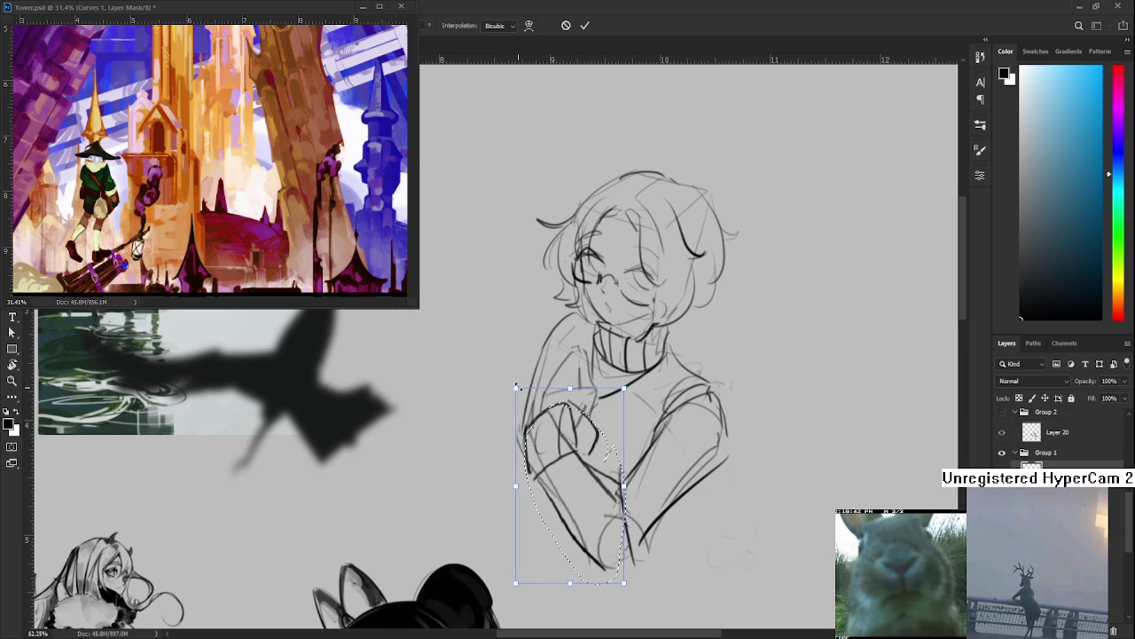
key(Return)
key(e)
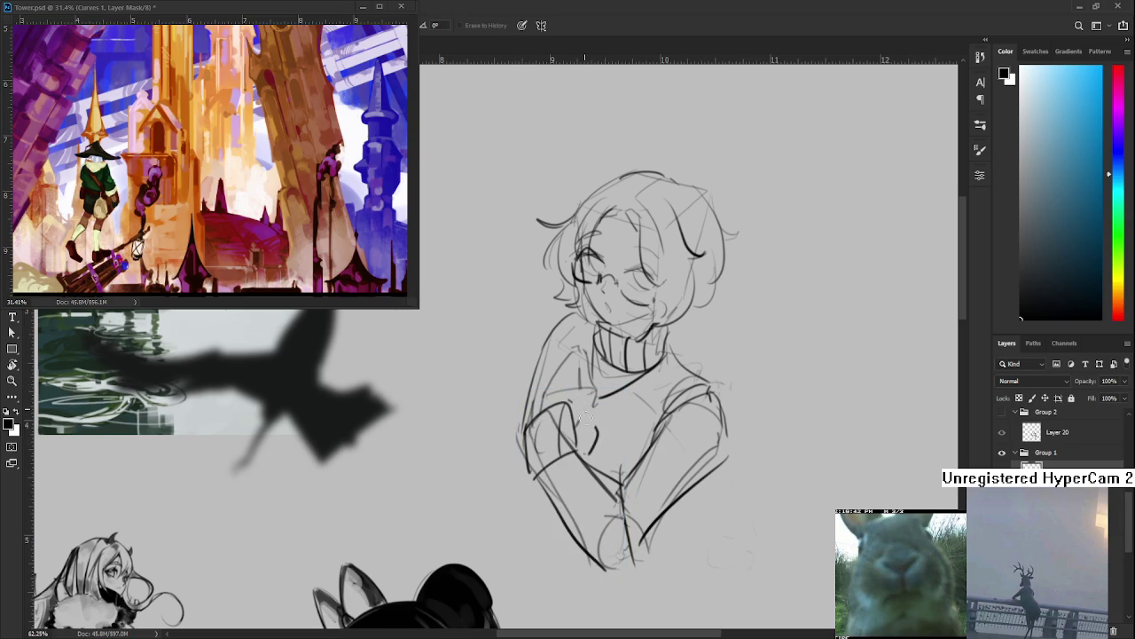
key(b)
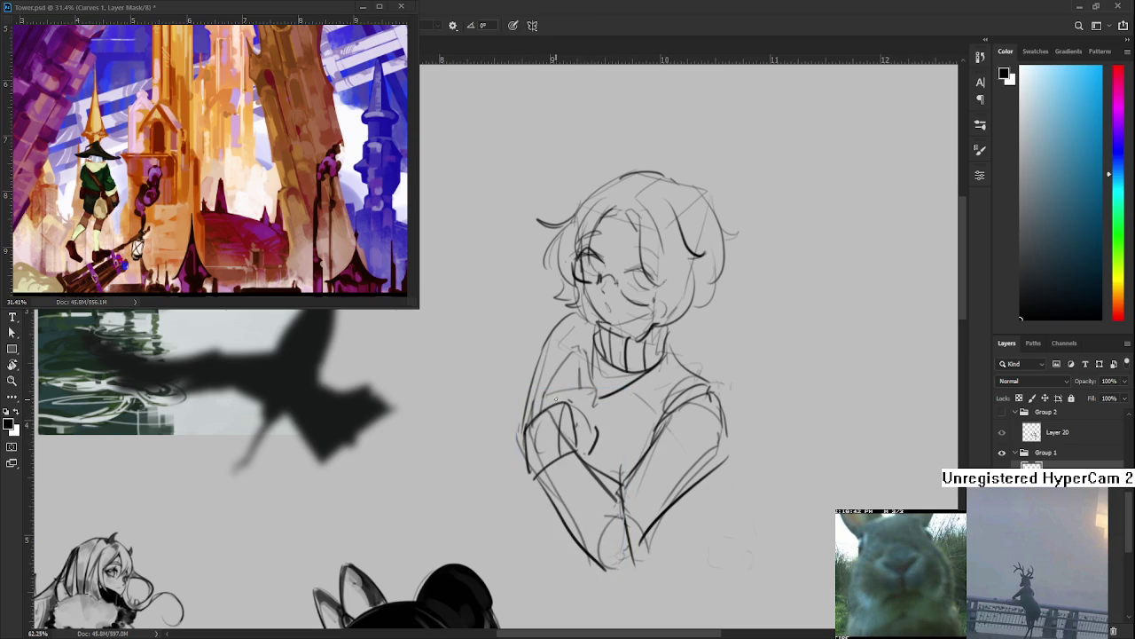
key(e)
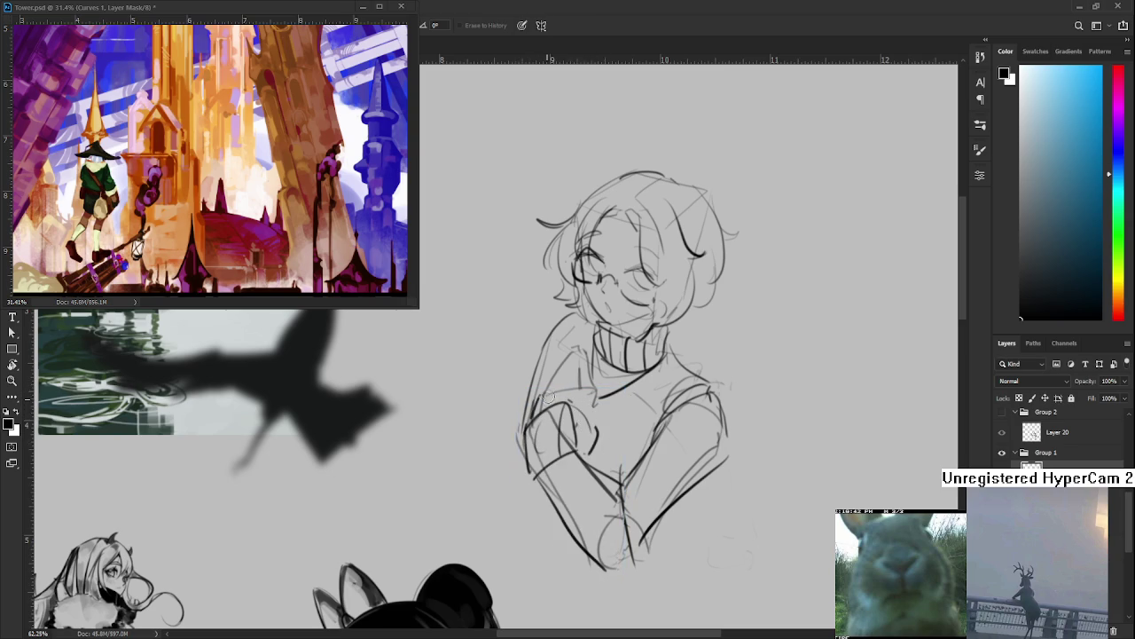
key(b)
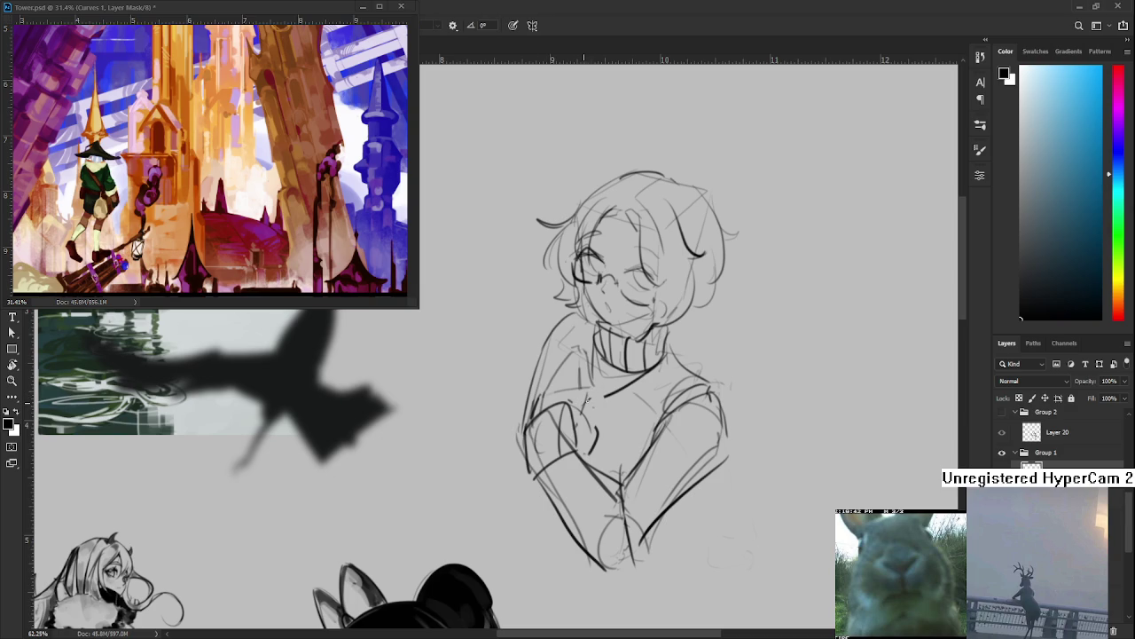
Sketch a stroke beside the neck, undoing and redrawing it several times
mouse_move(578, 337)
mouse_down()
mouse_move(569, 374)
mouse_move(519, 431)
mouse_up()
mouse_move(548, 366)
mouse_down()
mouse_move(527, 433)
mouse_move(550, 367)
mouse_move(552, 394)
mouse_move(532, 424)
mouse_up()
key(ctrl+z)
mouse_move(532, 383)
mouse_down()
mouse_move(567, 356)
mouse_move(527, 387)
mouse_up()
key(ctrl+z)
Rework the neck-to-shoulder line, settling on a shorter left shoulder line
key(ctrl+z)
key(ctrl+z)
mouse_move(573, 356)
mouse_down()
mouse_move(539, 383)
mouse_move(512, 442)
mouse_up()
key(ctrl+z)
drag(537, 367, 507, 433)
key(ctrl+z)
drag(568, 355, 501, 448)
key(ctrl+z)
drag(544, 371, 511, 447)
Draw a short pencil stroke on the sweater, toggling it with undo
key(e)
key(b)
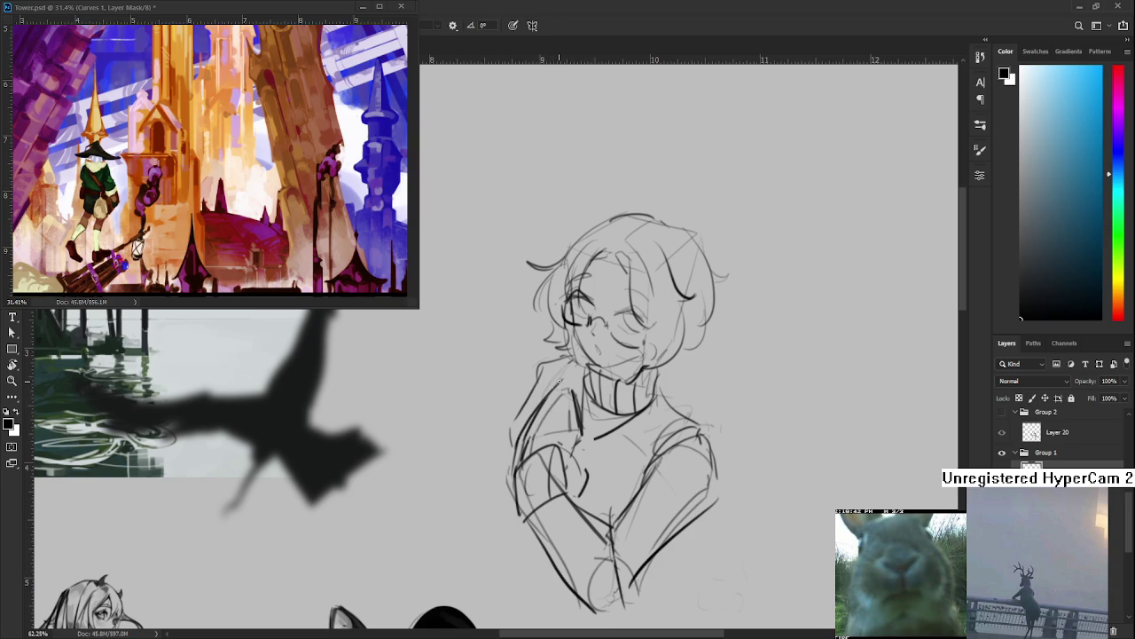
scroll(564, 390, down, 2)
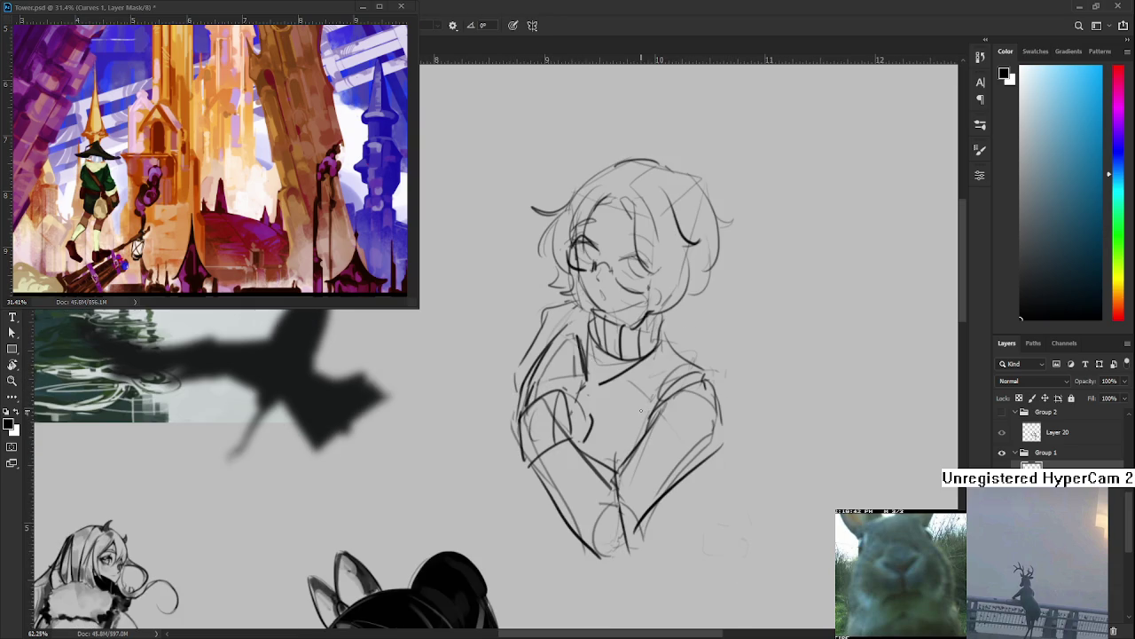
mouse_move(641, 398)
mouse_down()
mouse_move(647, 444)
mouse_move(642, 400)
mouse_move(603, 442)
mouse_move(625, 426)
mouse_up()
key(ctrl+z)
key(ctrl+z)
key(ctrl+z)
drag(623, 344, 570, 440)
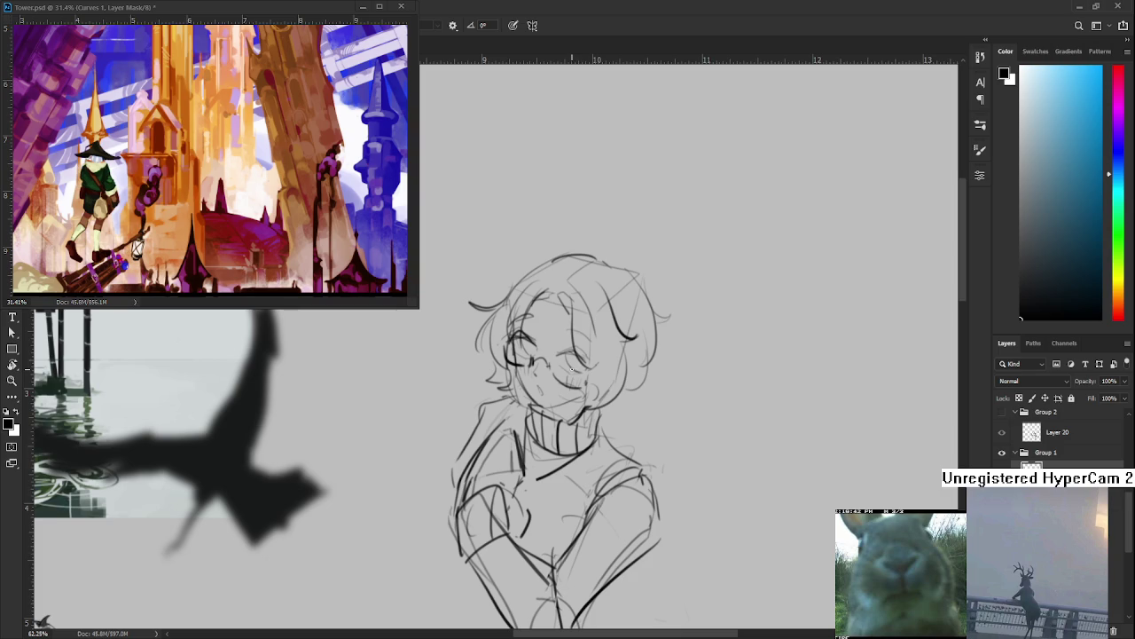
Place a small dark dot, then reframe the view around the character's head
click(682, 419)
scroll(653, 414, up, 1)
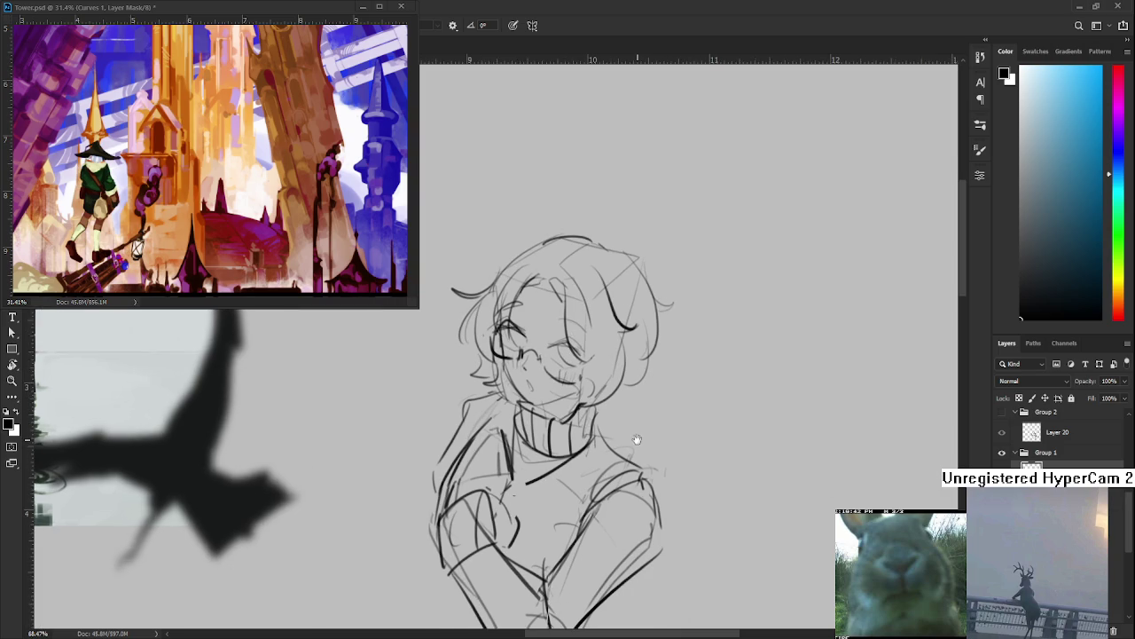
scroll(645, 432, up, 1)
drag(646, 433, 582, 493)
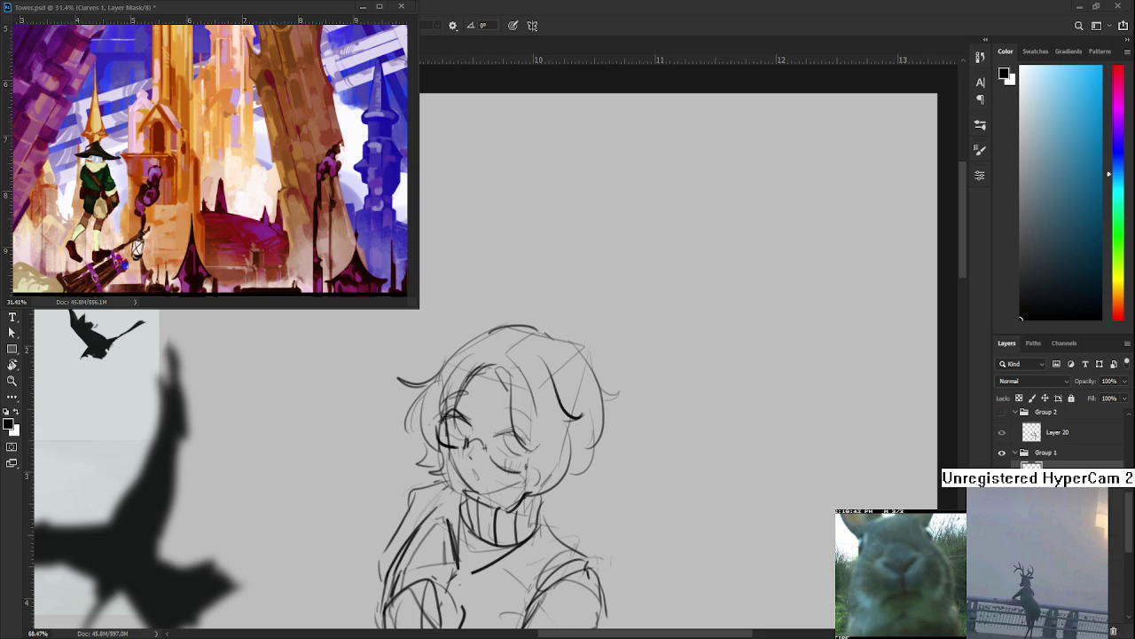
drag(533, 330, 541, 344)
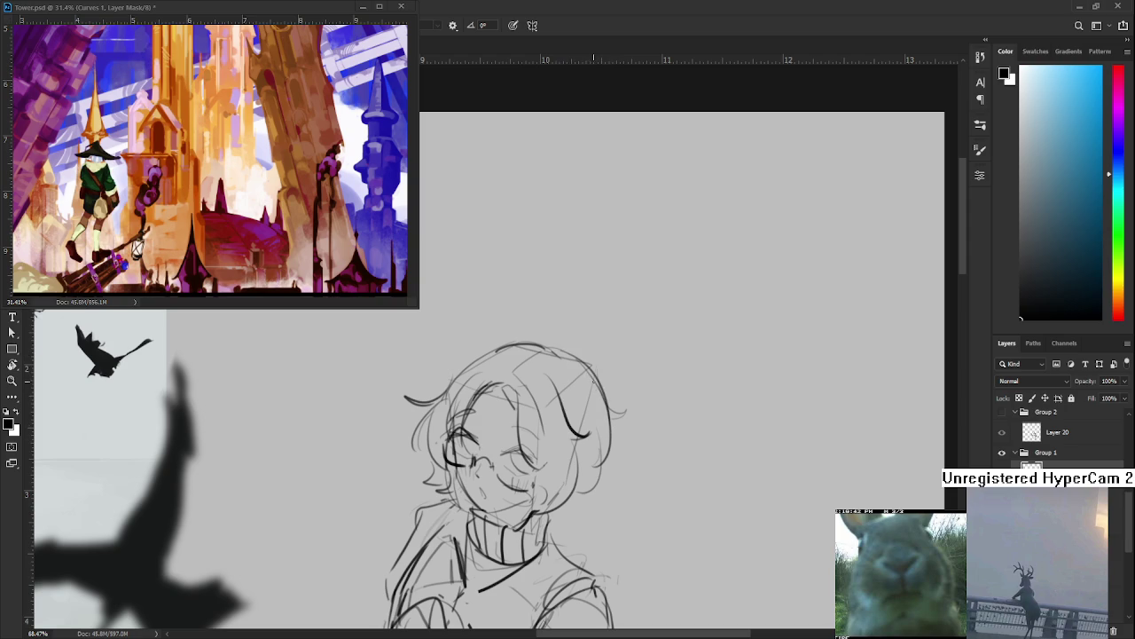
drag(597, 470, 622, 439)
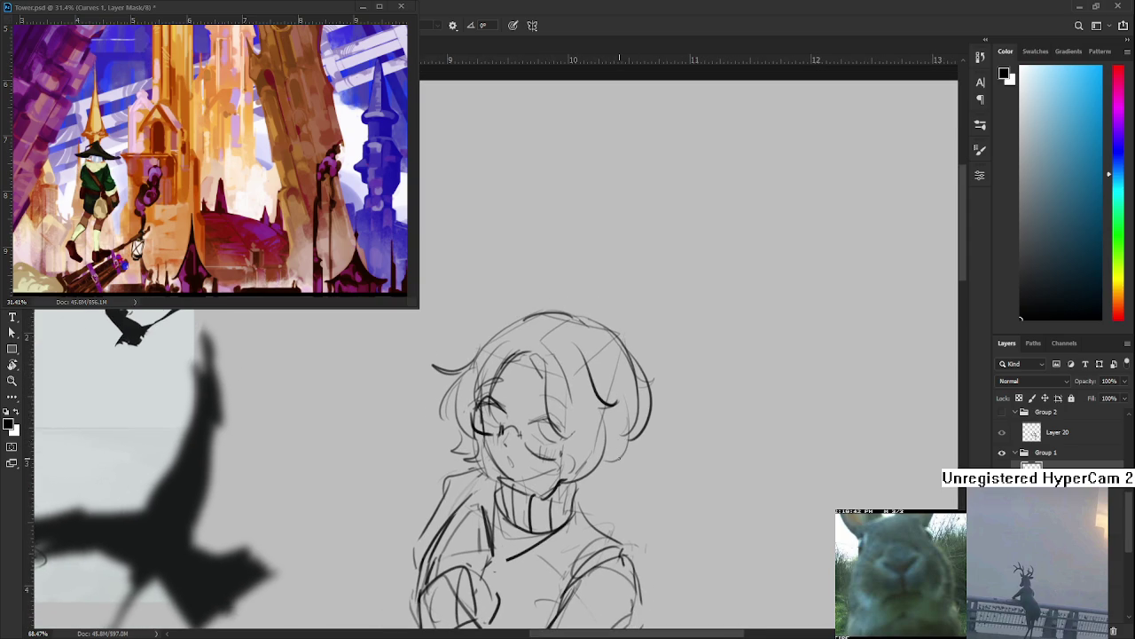
scroll(663, 291, down, 2)
scroll(663, 291, down, 1)
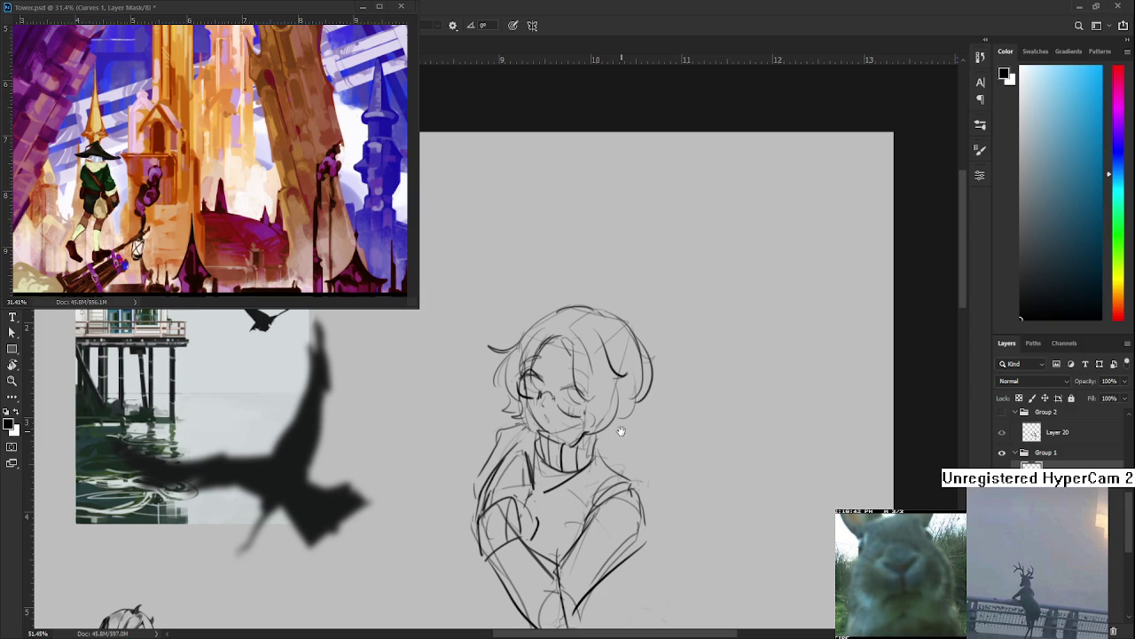
scroll(621, 431, right, 2)
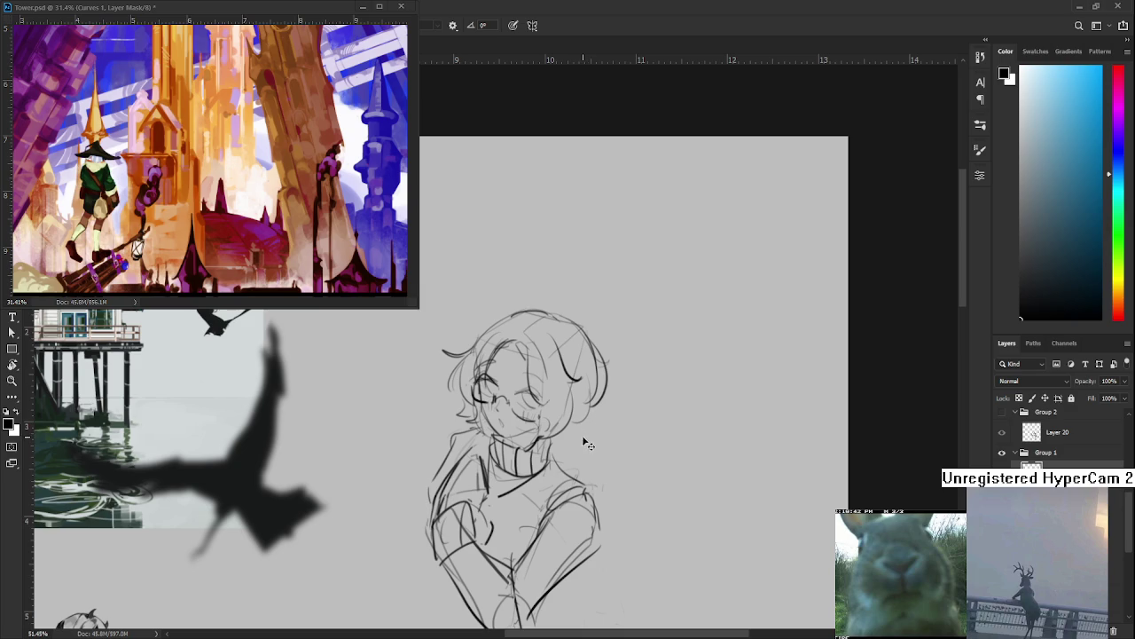
Add a short stroke along the hair's right edge and enlarge the eraser over the head
mouse_move(568, 419)
mouse_down()
mouse_move(565, 439)
mouse_move(634, 335)
mouse_move(643, 340)
mouse_up()
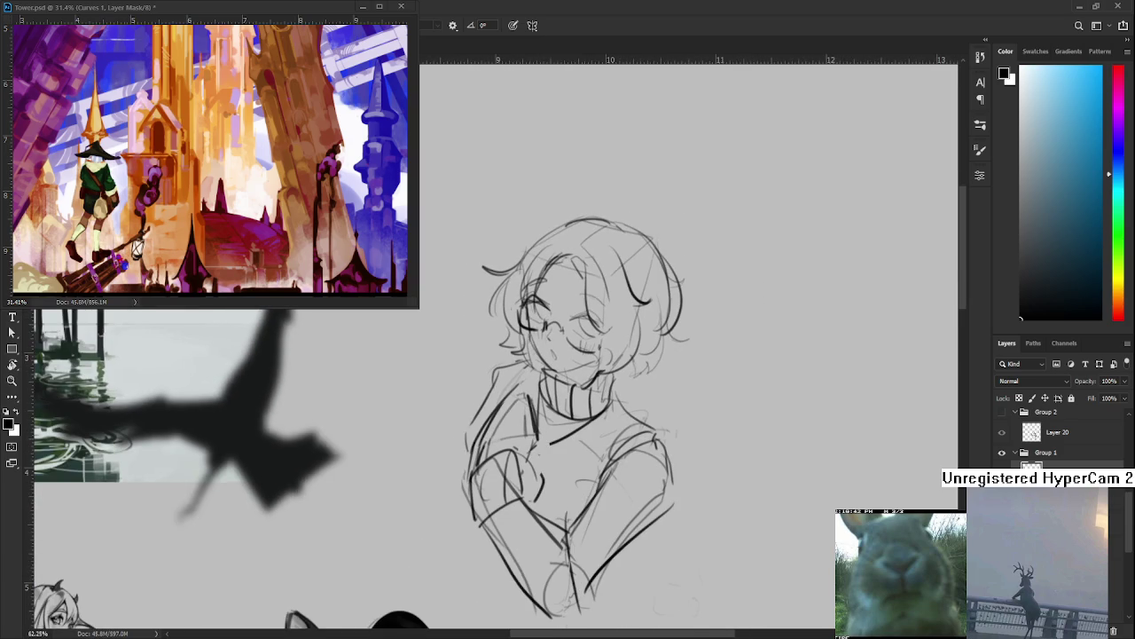
drag(581, 306, 575, 306)
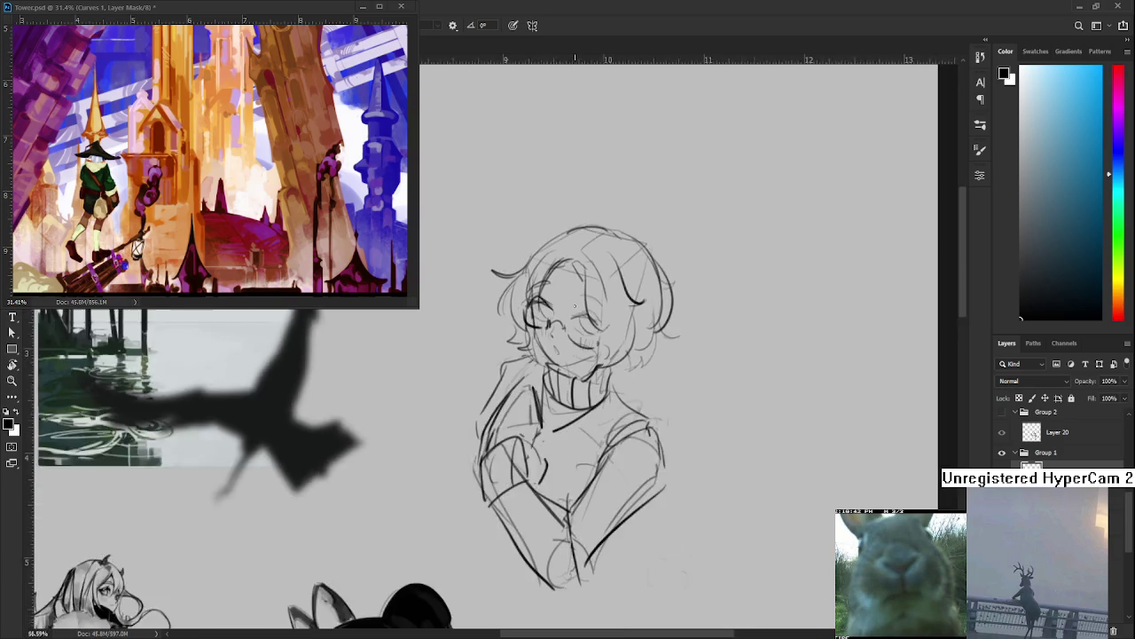
key(e)
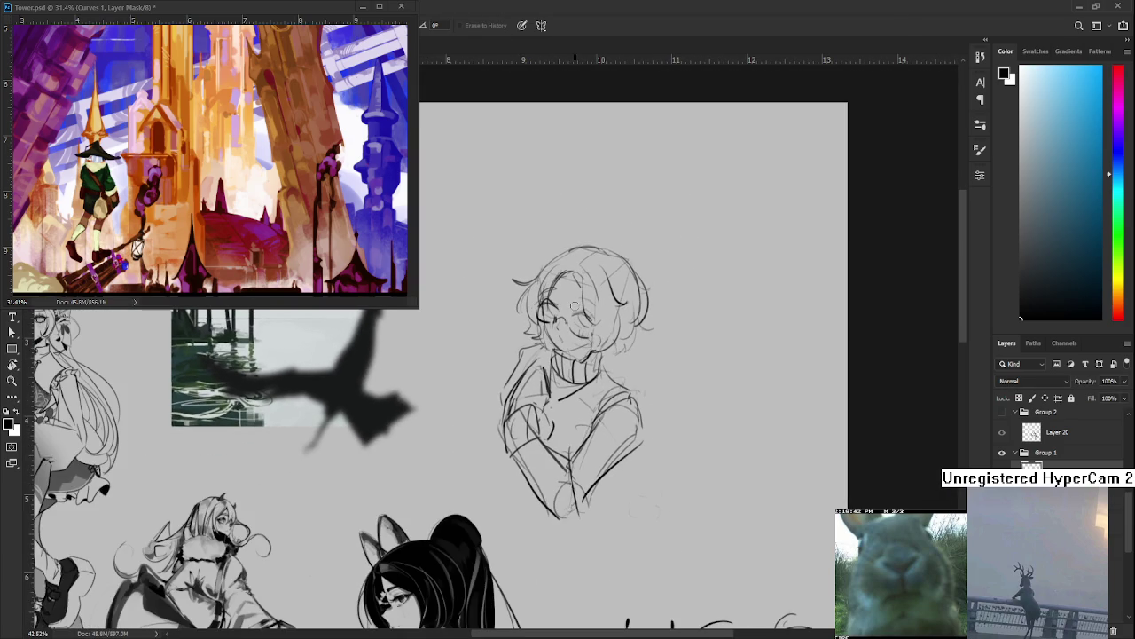
key(bracketright)
key(bracketright)
key(bracketright)
key(bracketright)
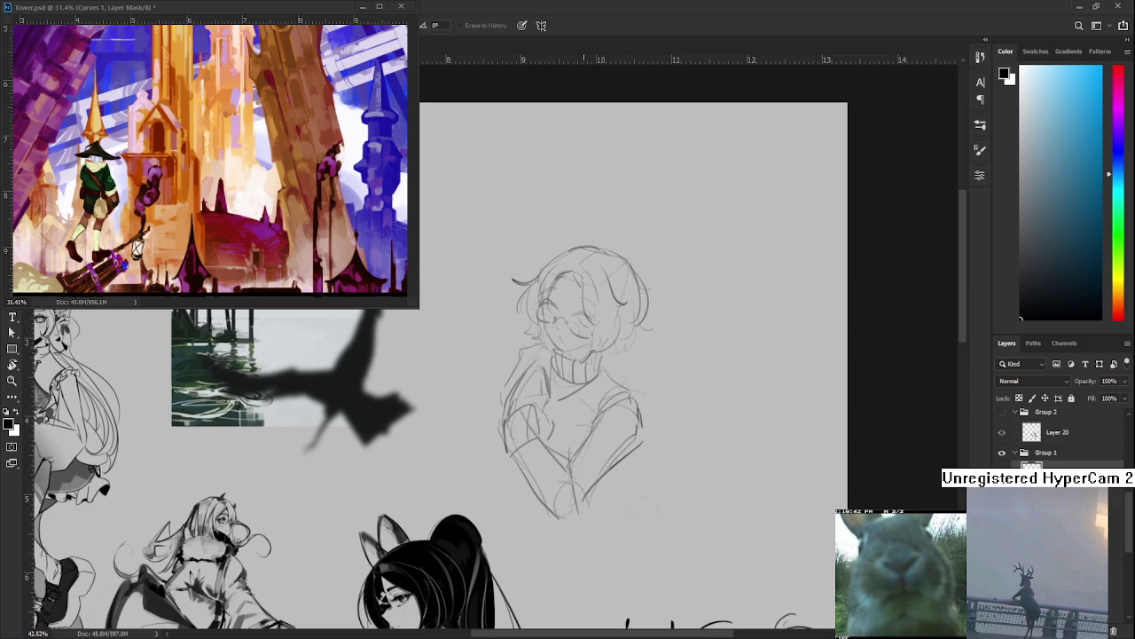
Zoom in on the face and shrink the eraser to a small size
scroll(576, 284, up, 3)
scroll(577, 284, up, 3)
scroll(576, 292, down, 2)
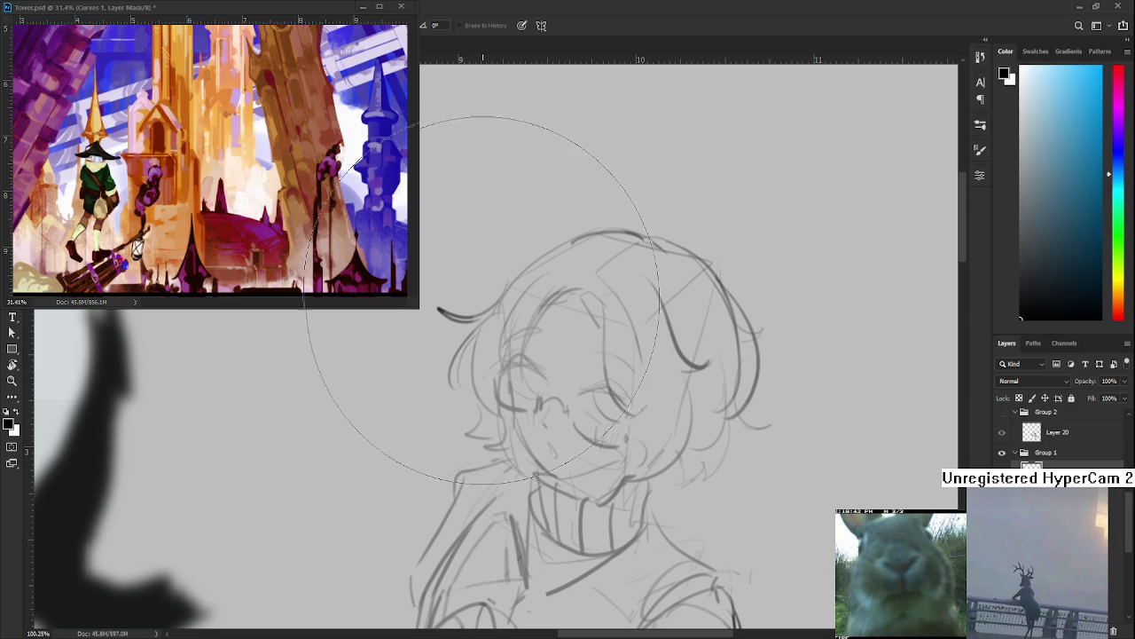
scroll(532, 373, up, 1)
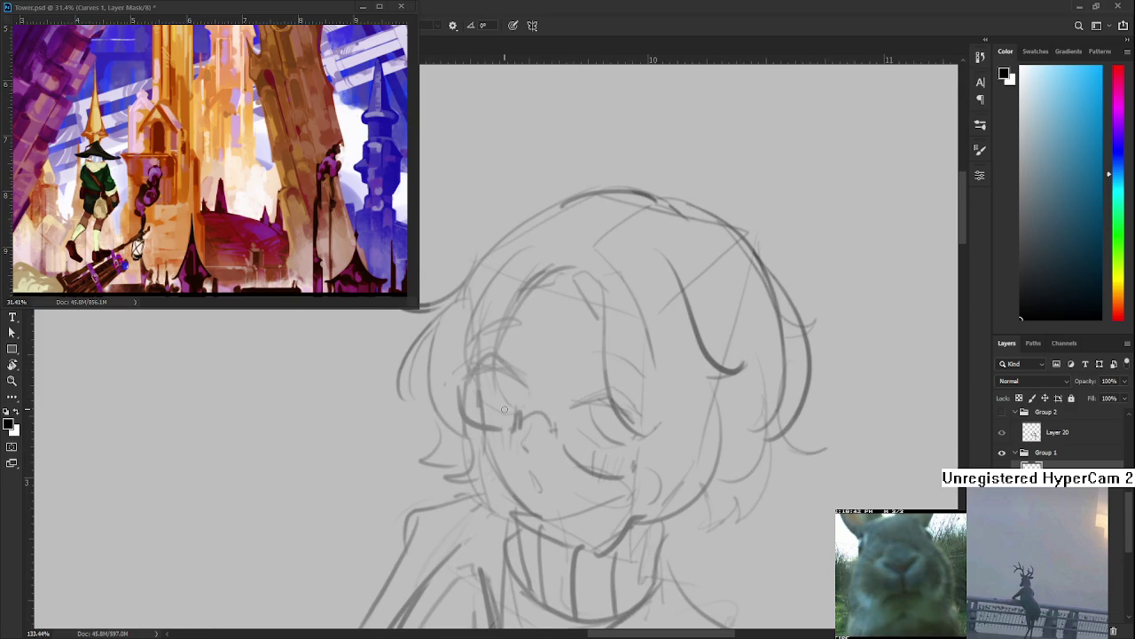
key(e)
key(bracketleft)
key(bracketleft)
key(bracketleft)
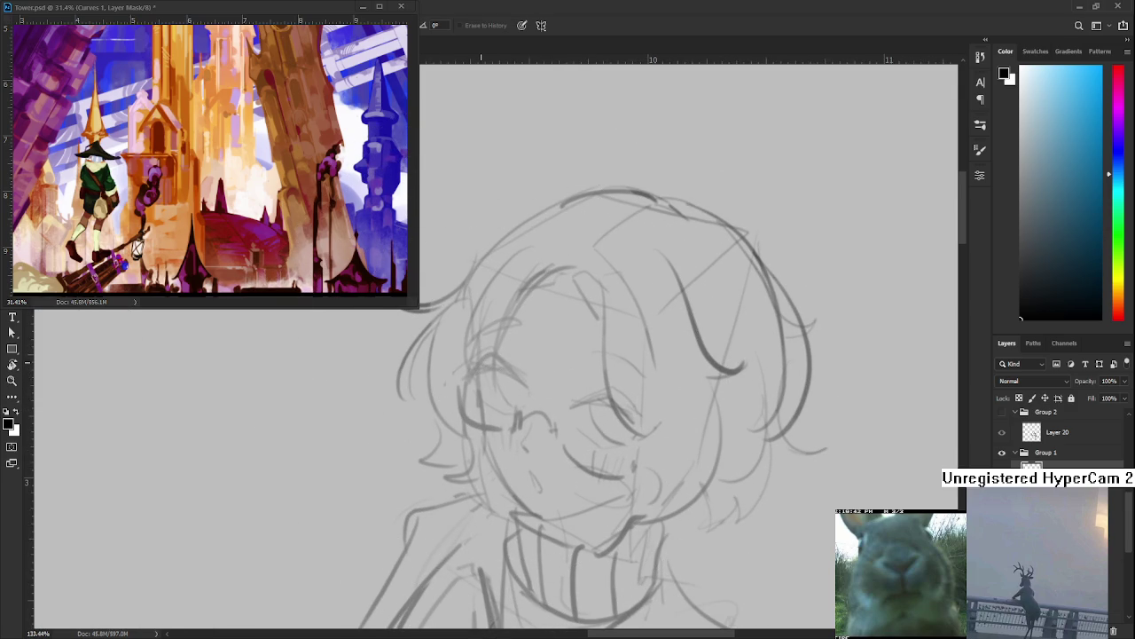
scroll(397, 331, up, 1)
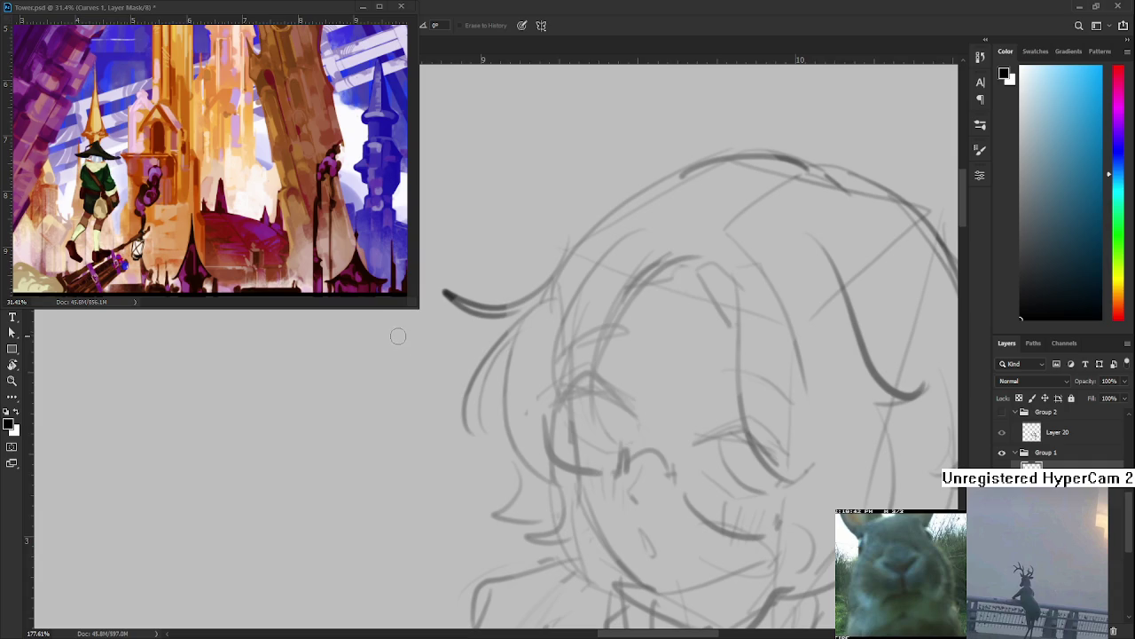
scroll(502, 410, up, 1)
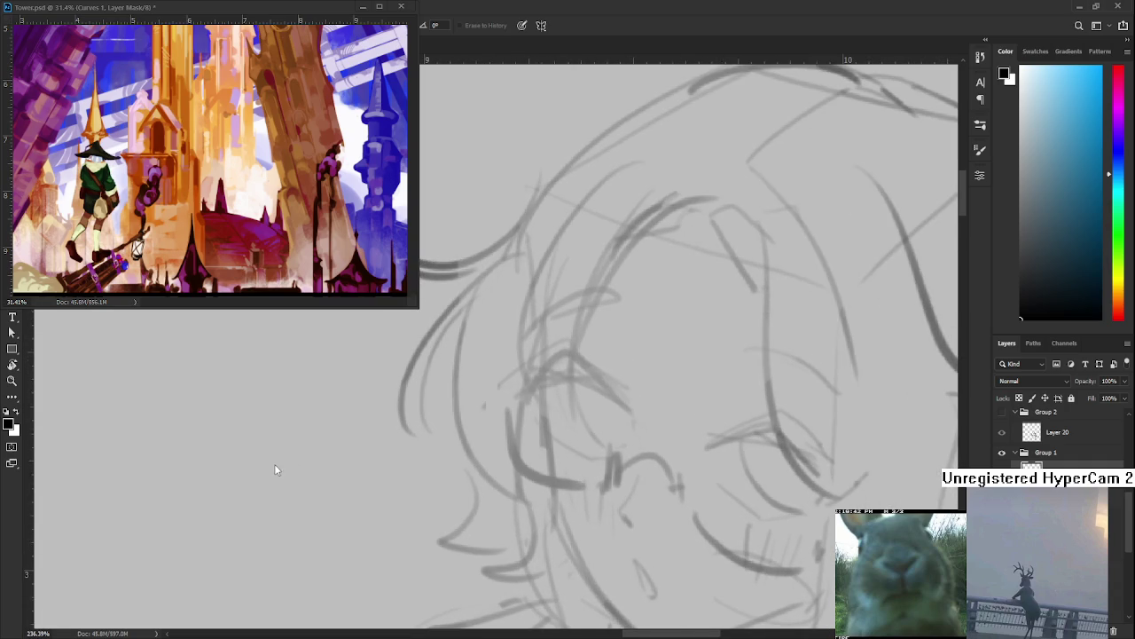
scroll(600, 405, down, 1)
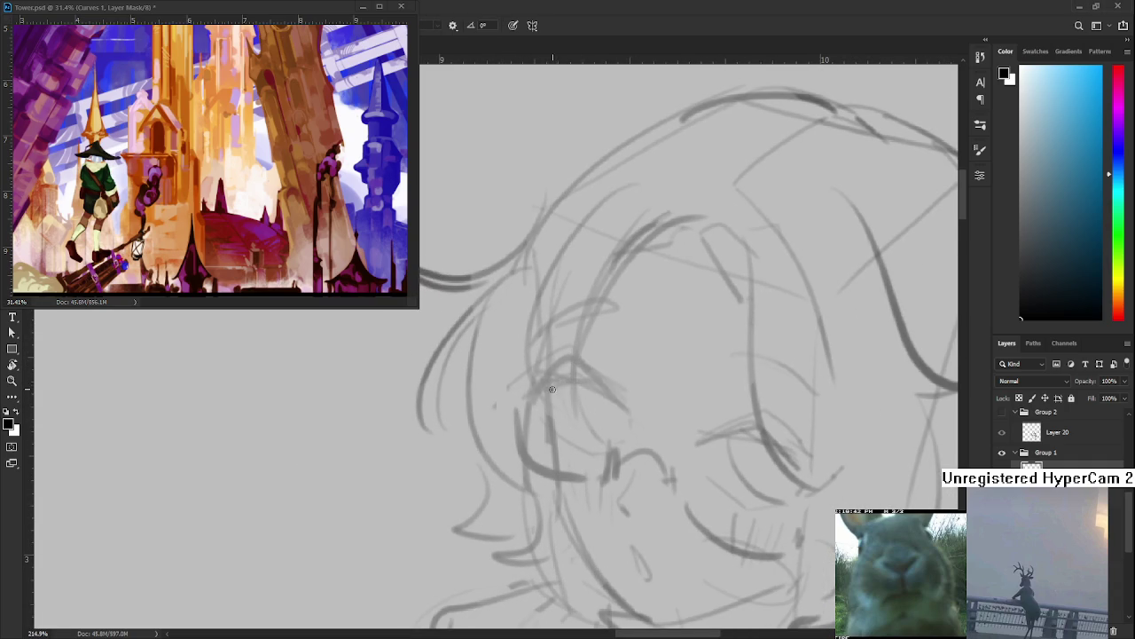
Ink the eye's left line and a continuous eyelid arc, erasing the hook at its end
mouse_move(545, 390)
mouse_down()
mouse_move(578, 378)
mouse_move(621, 415)
mouse_up()
drag(576, 378, 635, 424)
key(ctrl+z)
drag(578, 379, 550, 387)
key(e)
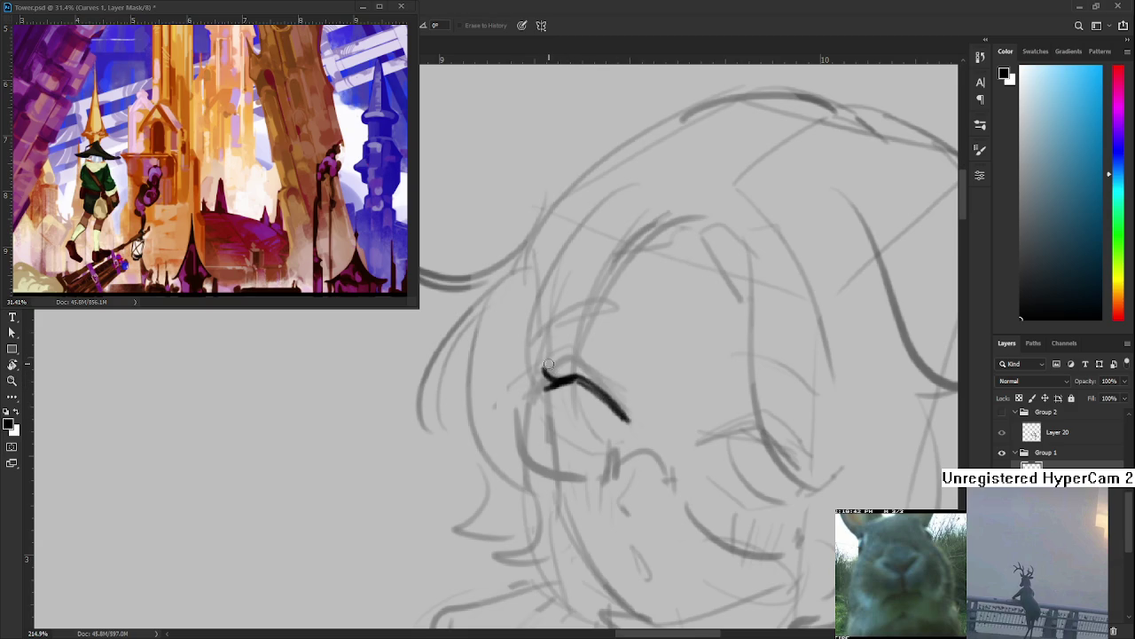
drag(540, 364, 562, 376)
key(b)
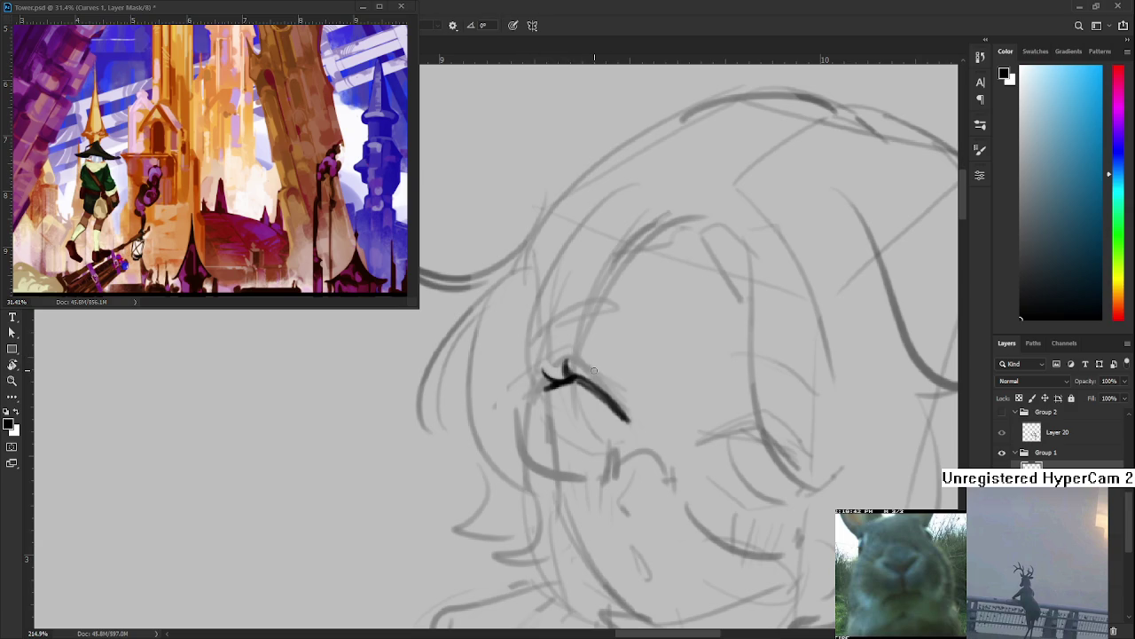
Try strokes below the eye, undoing each attempt
drag(595, 383, 583, 346)
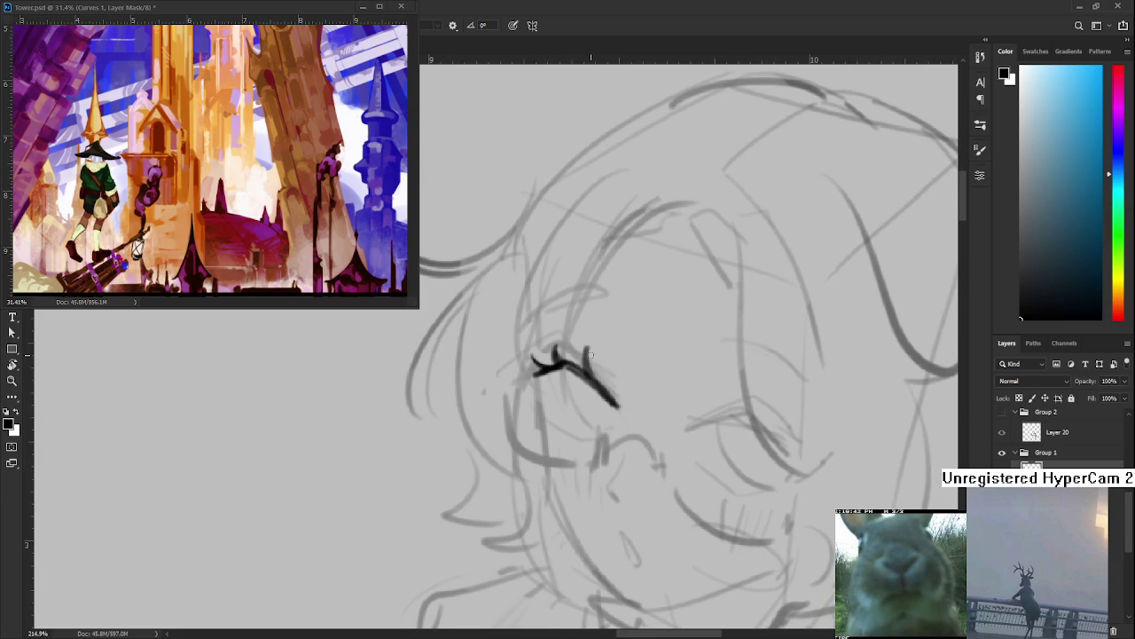
key(ctrl+z)
drag(570, 364, 602, 432)
key(ctrl+z)
drag(568, 367, 599, 436)
key(ctrl+z)
Compare the lower eye stroke with undo/redo, then draw a fuller lower eye loop
key(ctrl+shift+z)
key(ctrl+z)
key(ctrl+shift+z)
key(ctrl+z)
key(ctrl+shift+z)
key(ctrl+z)
key(ctrl+shift+z)
key(ctrl+z)
key(ctrl+shift+z)
key(ctrl+z)
key(ctrl+shift+z)
key(ctrl+z)
drag(568, 366, 614, 410)
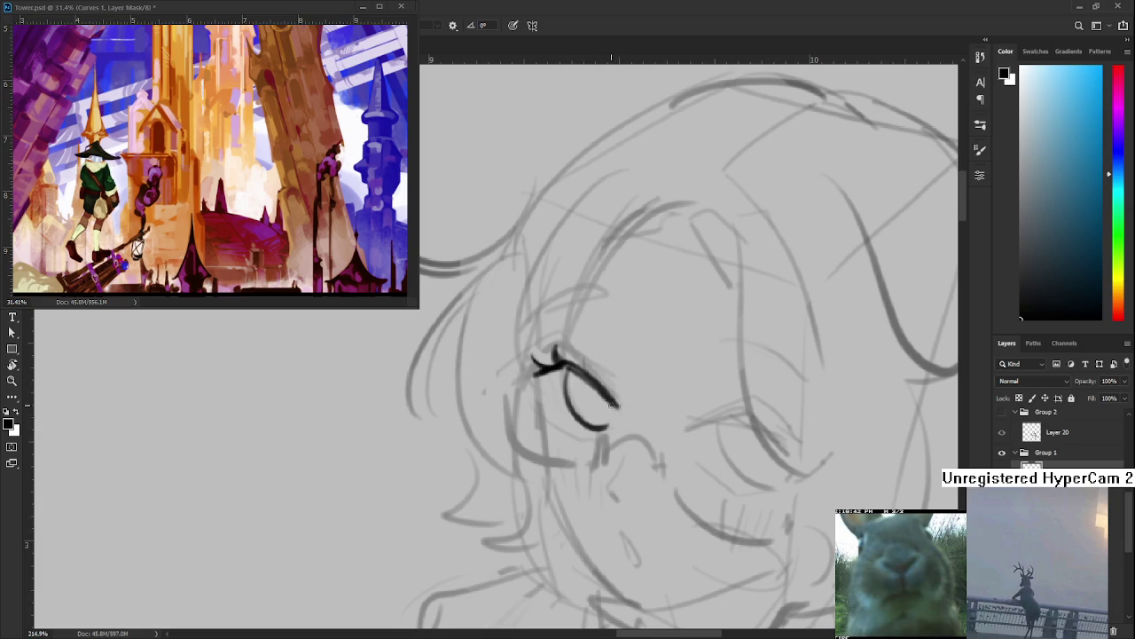
Ink a dark stroke at the eye's left edge
mouse_move(544, 385)
mouse_down()
mouse_move(525, 392)
mouse_move(529, 408)
mouse_up()
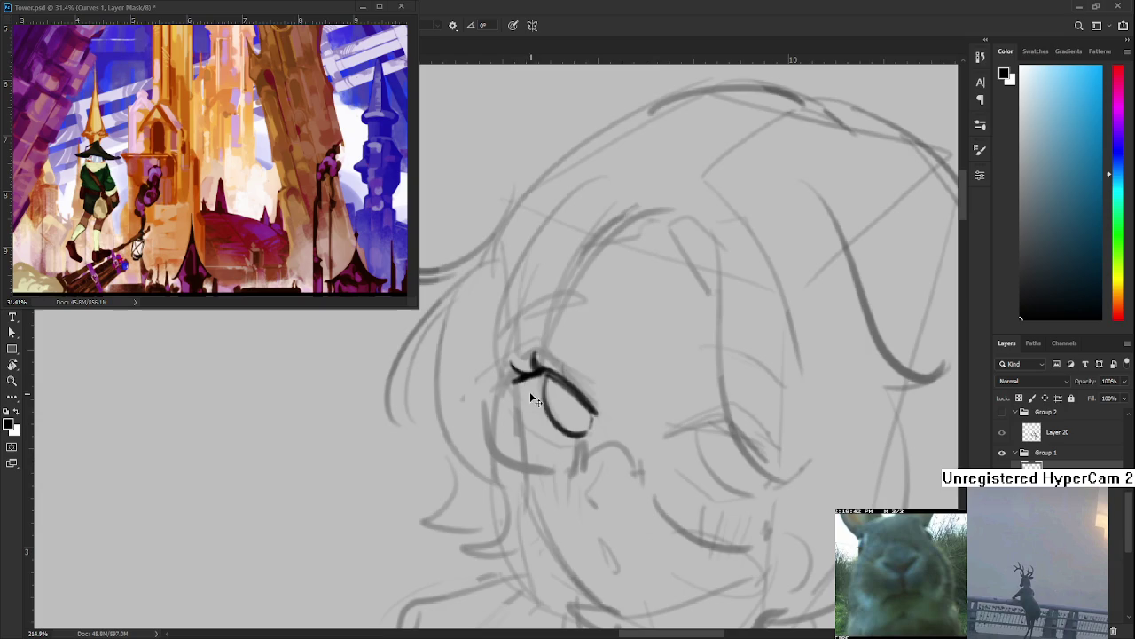
key(e)
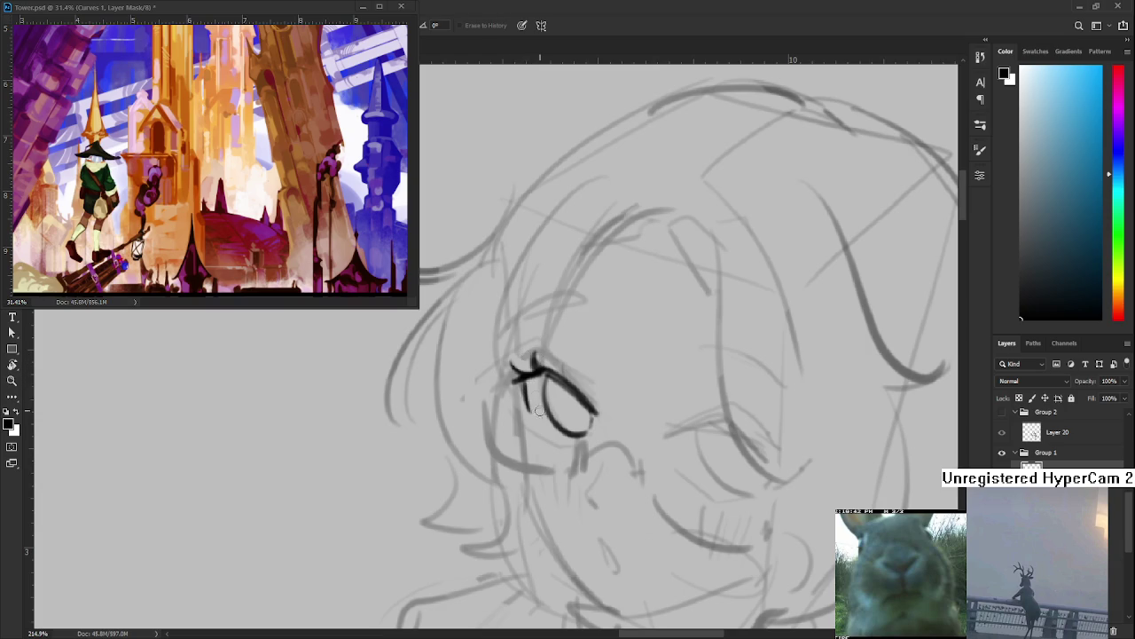
key(b)
key(e)
key(b)
mouse_move(523, 382)
mouse_down()
mouse_move(532, 410)
mouse_move(523, 403)
mouse_up()
key(e)
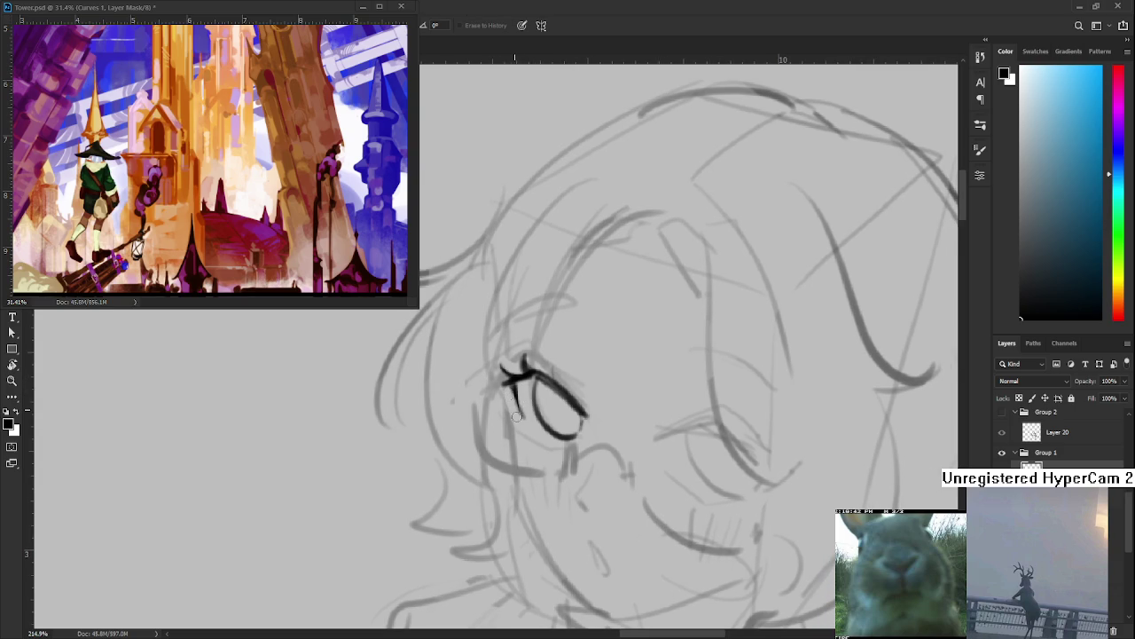
key(b)
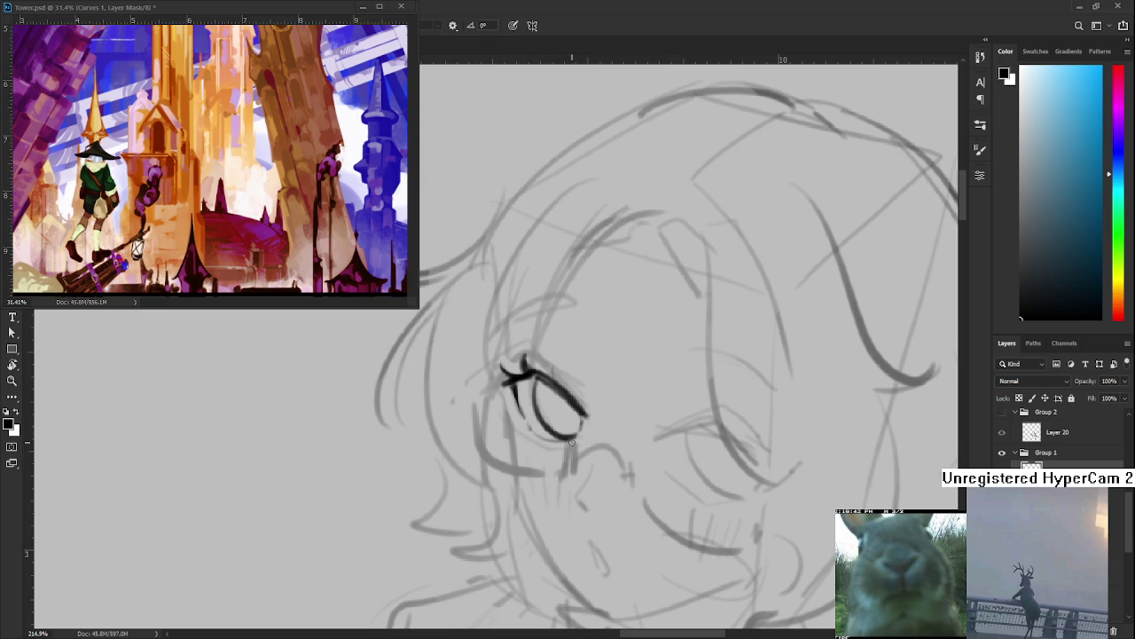
Add a small stroke under the eye
mouse_move(525, 441)
mouse_down()
mouse_move(542, 439)
mouse_move(530, 428)
mouse_up()
key(e)
key(b)
key(e)
key(b)
key(e)
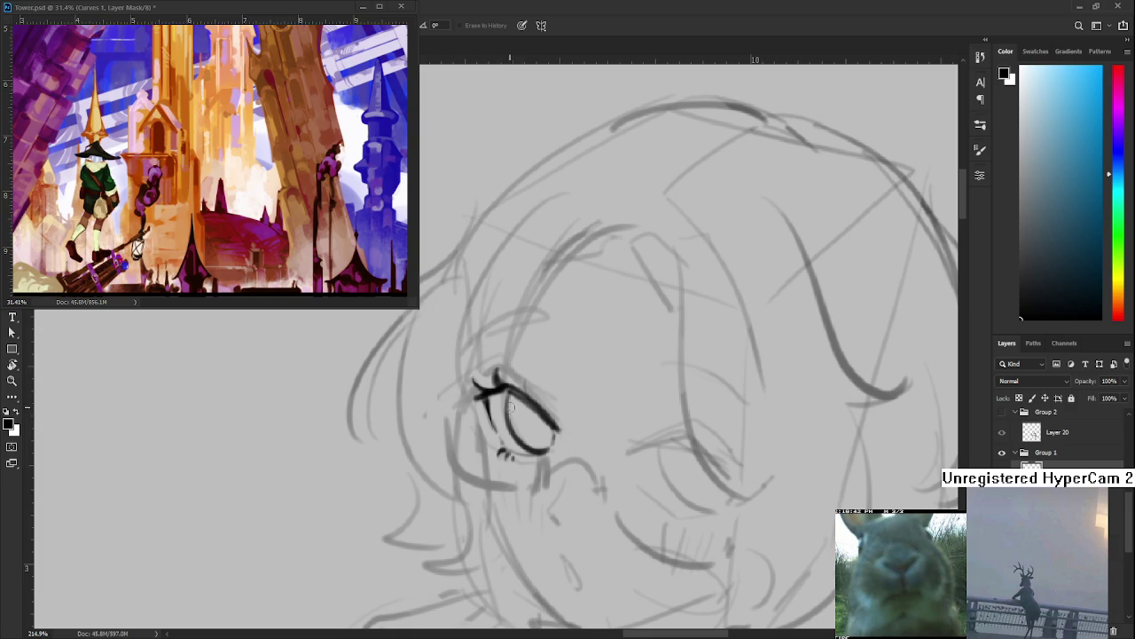
key(b)
Draw the iris outline inside the eye, comparing versions with undo/redo
drag(519, 400, 532, 429)
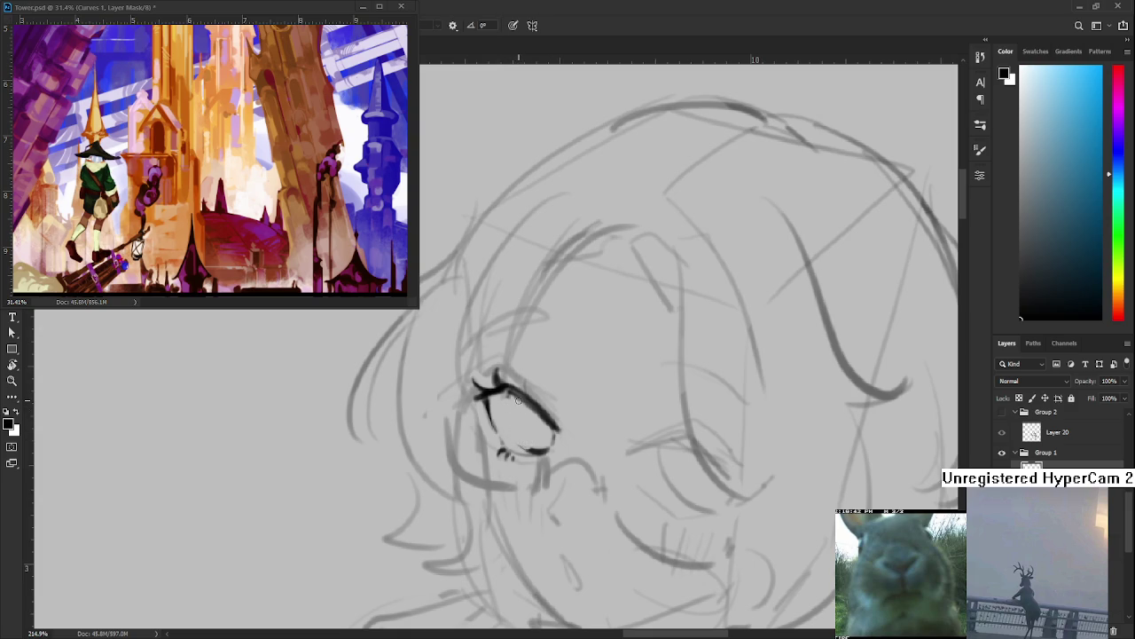
key(ctrl+z)
key(ctrl+shift+z)
key(ctrl+z)
key(ctrl+shift+z)
key(ctrl+z)
mouse_move(514, 398)
mouse_down()
mouse_move(543, 448)
mouse_move(526, 423)
mouse_up()
Compare the last iris stroke, then draw a lash rising from the upper lid
key(e)
key(ctrl+z)
key(ctrl+shift+z)
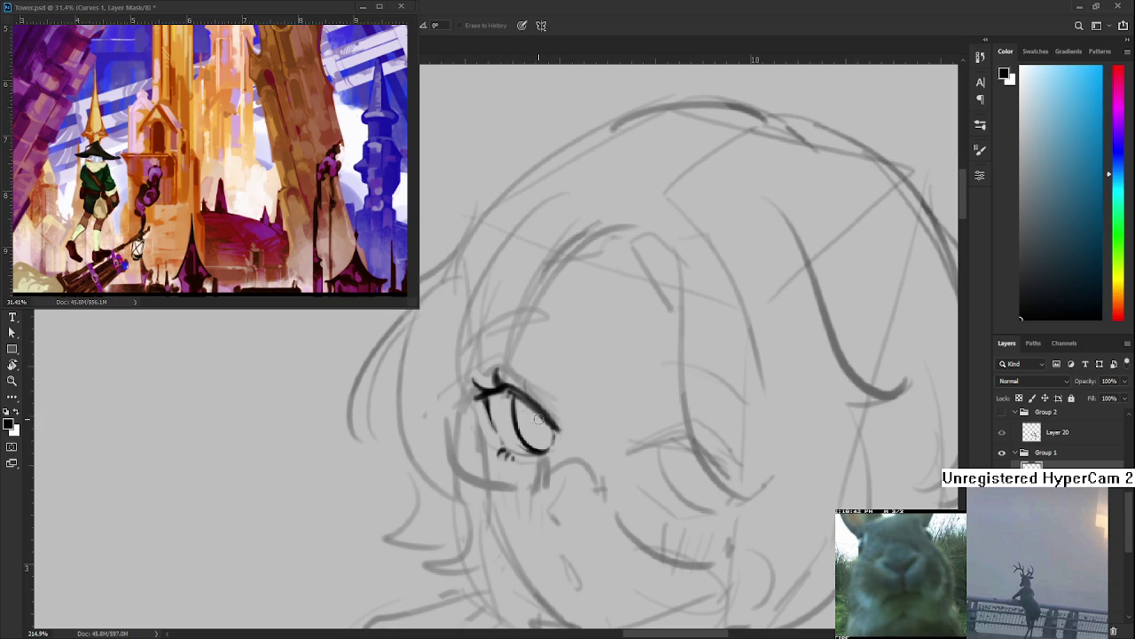
key(b)
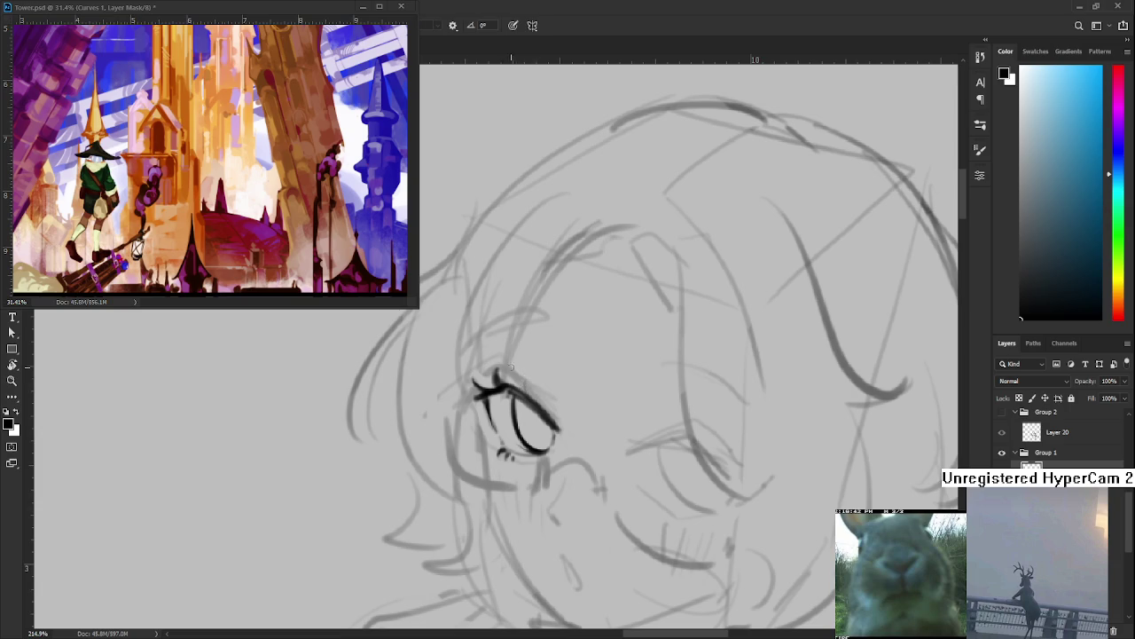
mouse_move(488, 392)
mouse_down()
mouse_move(515, 373)
mouse_move(561, 425)
mouse_up()
Ink the upper eyelid line and try lash strokes, undoing rejected attempts
key(ctrl+z)
key(ctrl+z)
key(ctrl+z)
drag(514, 375, 557, 420)
mouse_move(483, 388)
mouse_down()
mouse_move(532, 376)
mouse_move(558, 417)
mouse_up()
key(ctrl+z)
Add and darken lashes above the eye's right corner
drag(532, 396, 538, 377)
drag(537, 379, 539, 400)
key(e)
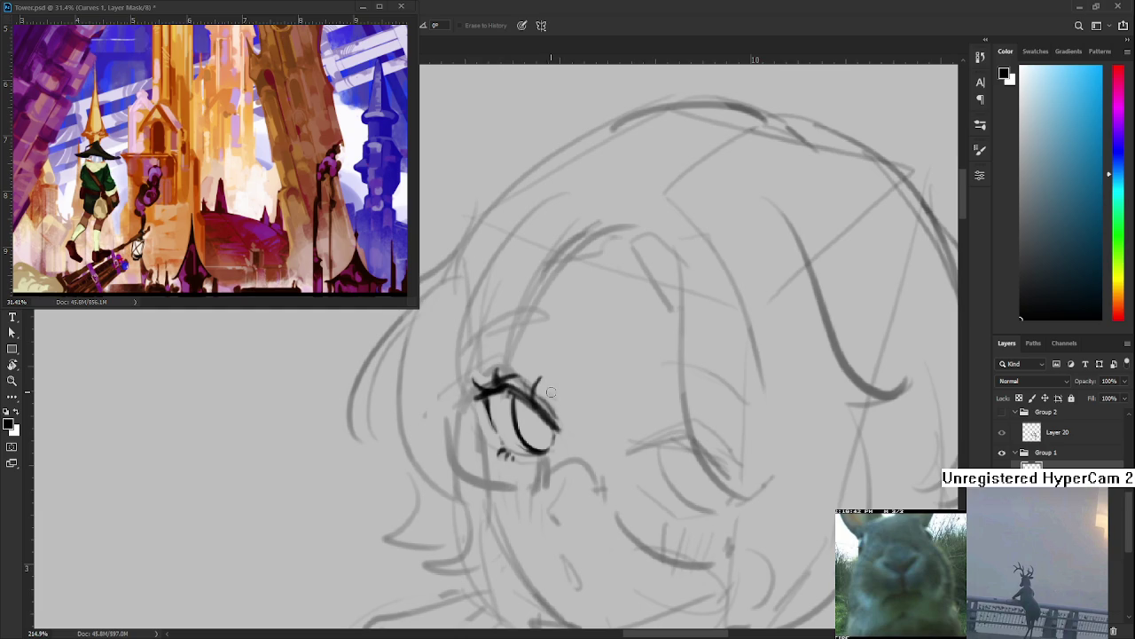
drag(538, 377, 532, 395)
drag(545, 431, 544, 411)
key(b)
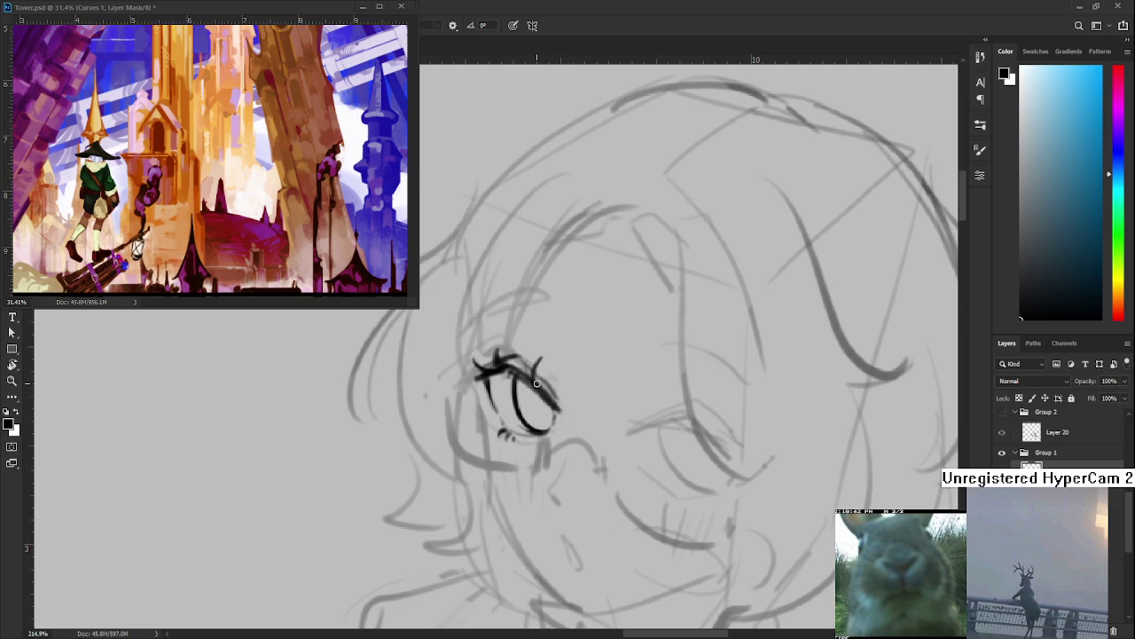
Extend the eye's outer edge line downward
drag(537, 382, 530, 405)
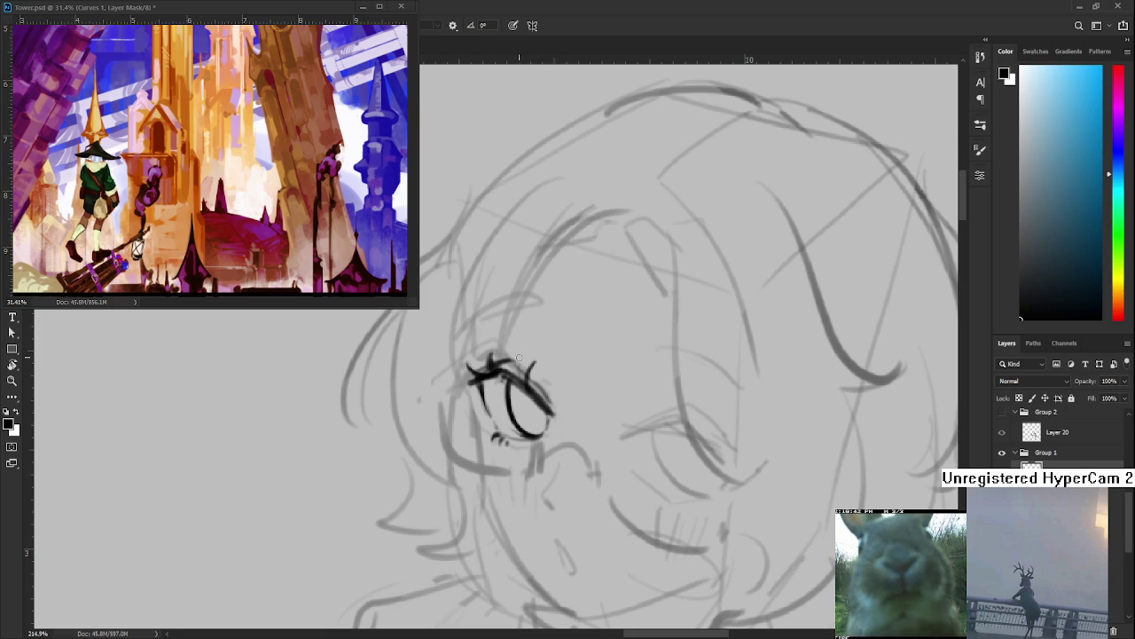
drag(522, 352, 511, 355)
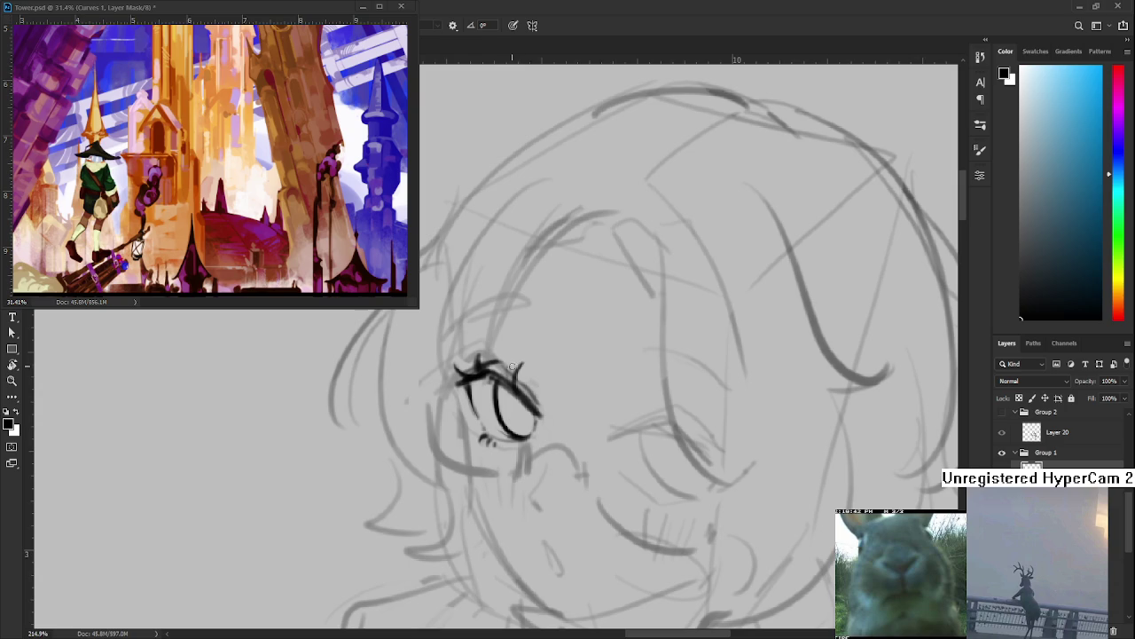
key(e)
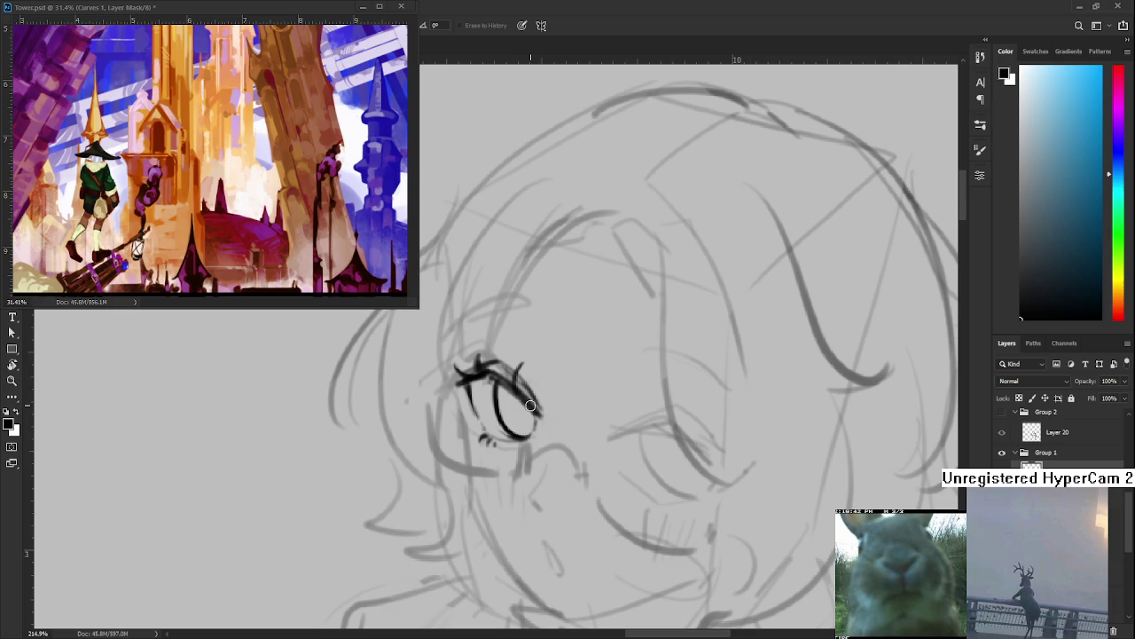
drag(529, 398, 540, 410)
drag(535, 381, 525, 396)
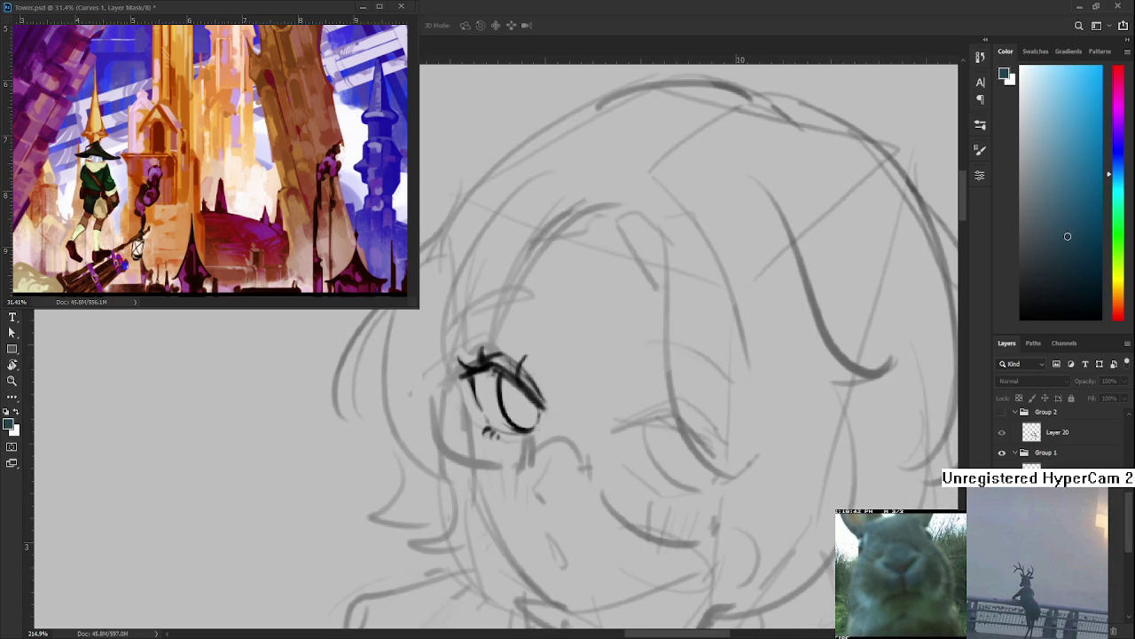
key(b)
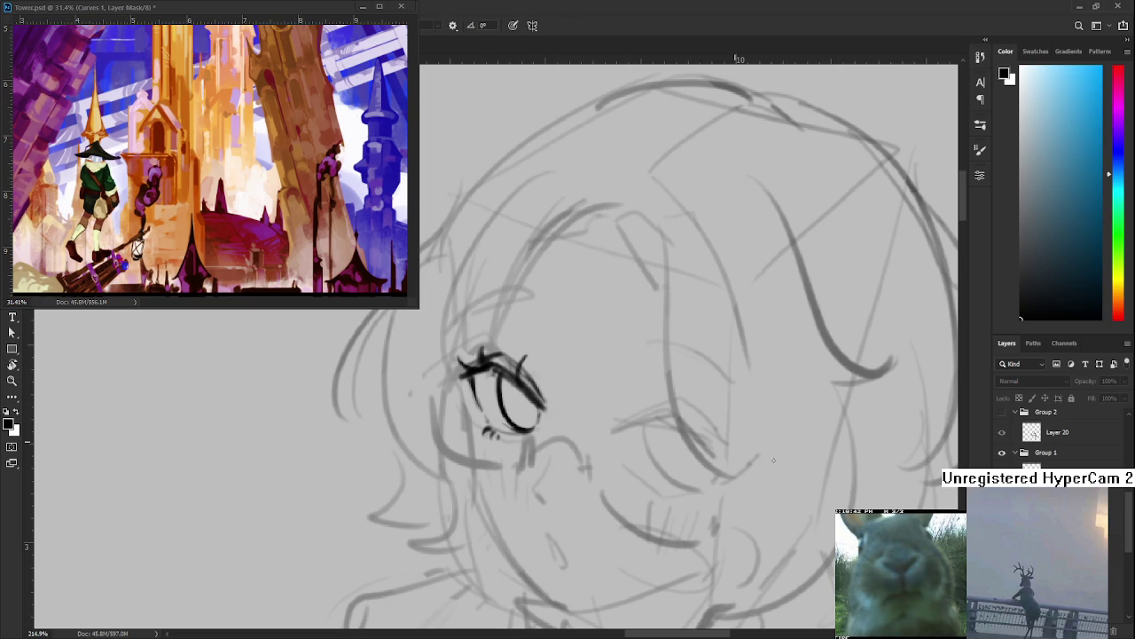
Paint a dark pupil inside the oval iris
scroll(1055, 439, down, 1)
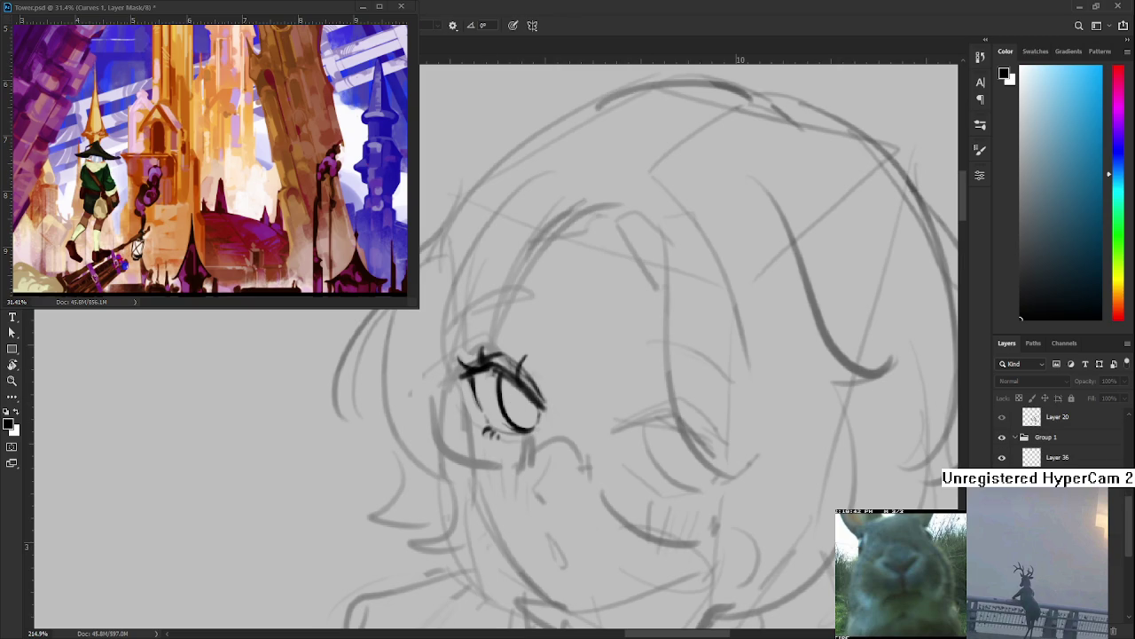
scroll(1055, 440, down, 1)
scroll(1055, 439, down, 1)
scroll(1055, 439, down, 1)
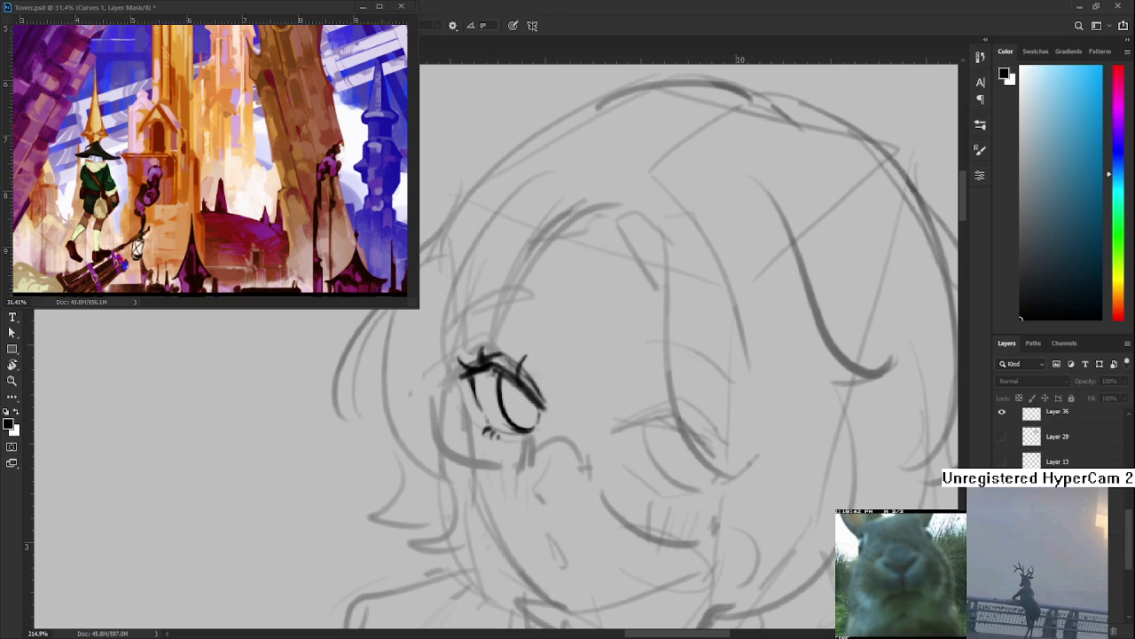
scroll(1055, 439, up, 2)
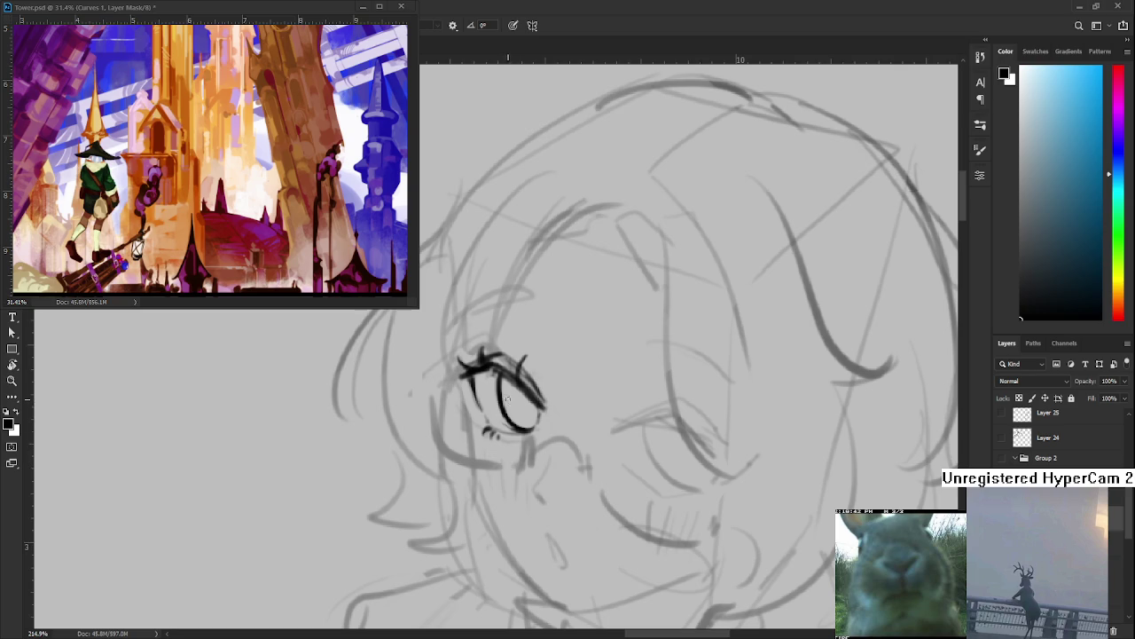
mouse_move(524, 396)
mouse_down()
mouse_move(529, 417)
mouse_move(529, 407)
mouse_up()
key(ctrl+z)
key(e)
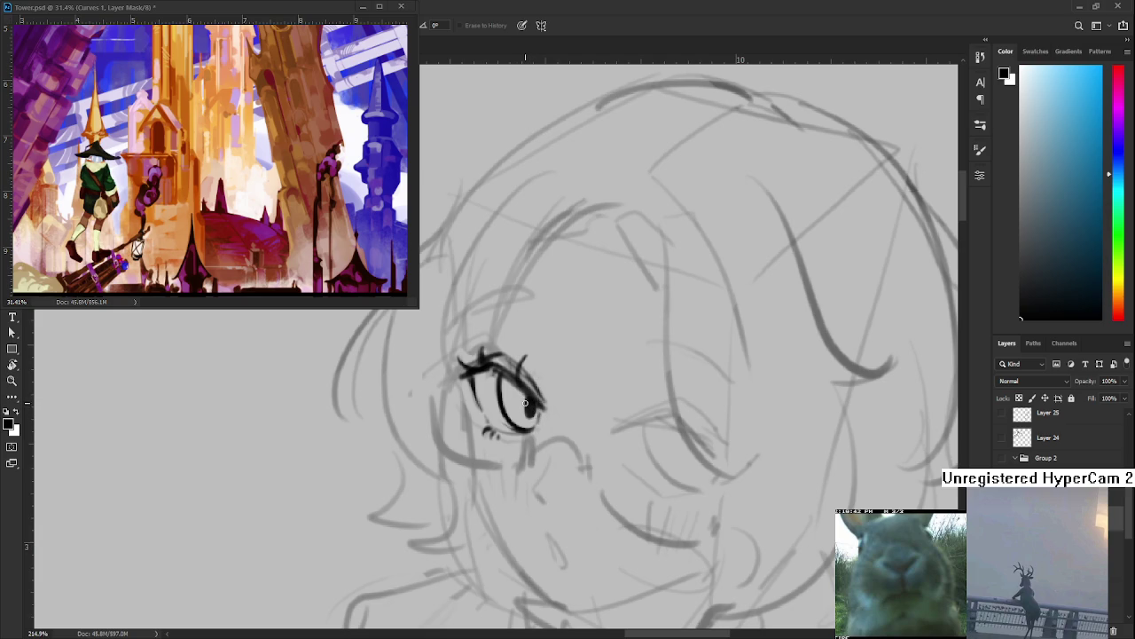
key(b)
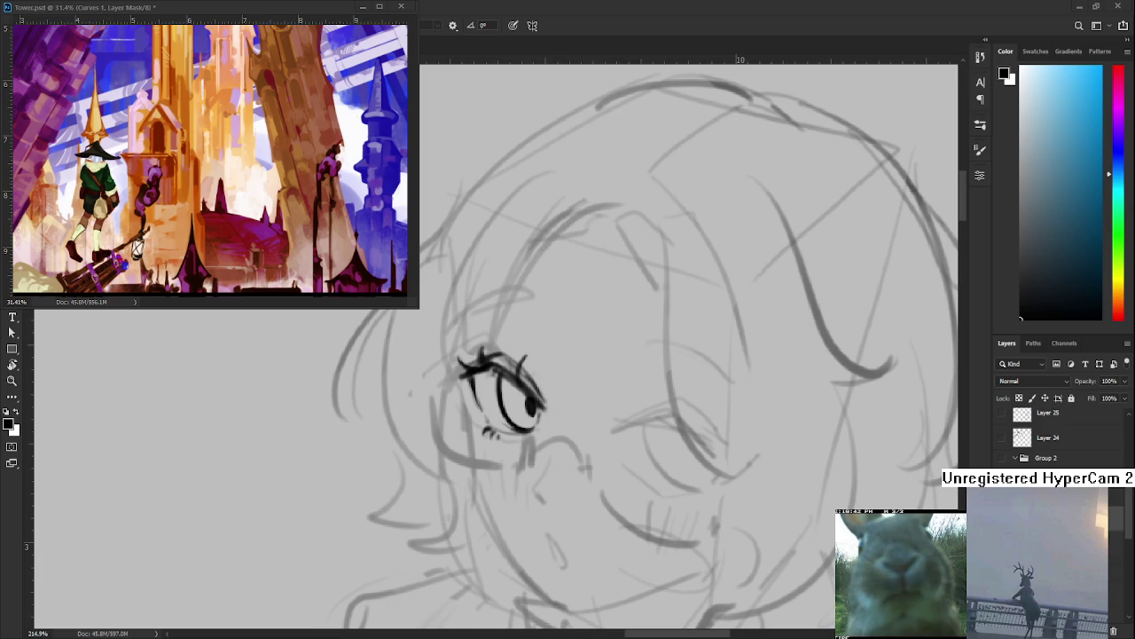
Add more lash strokes above the eye, then enlarge the brush size
key(e)
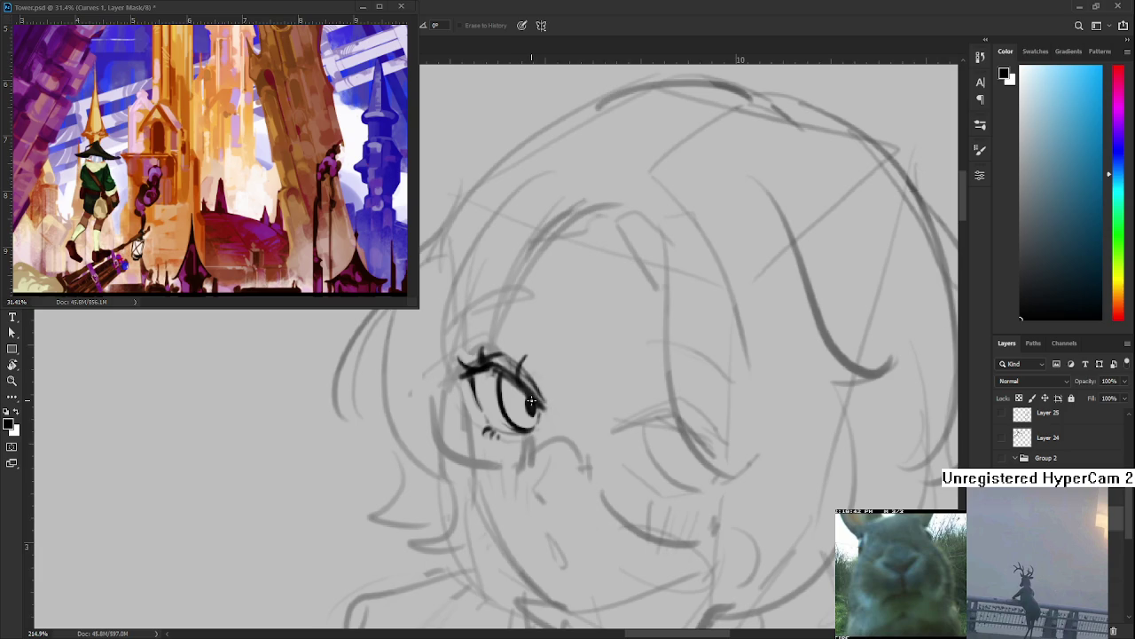
scroll(578, 387, up, 3)
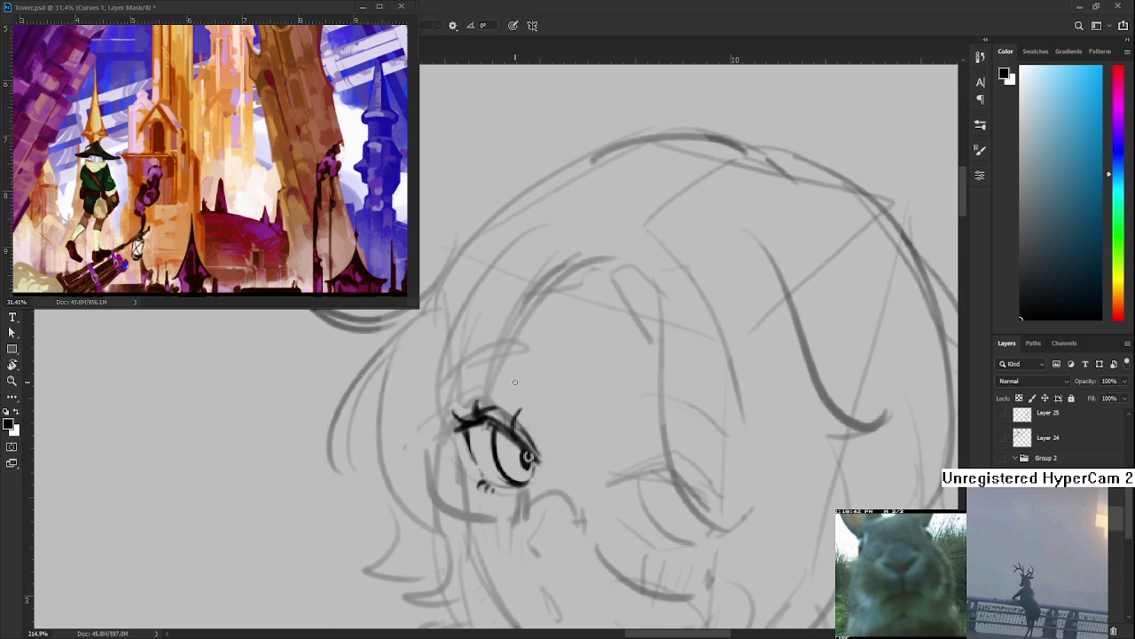
scroll(533, 390, right, 1)
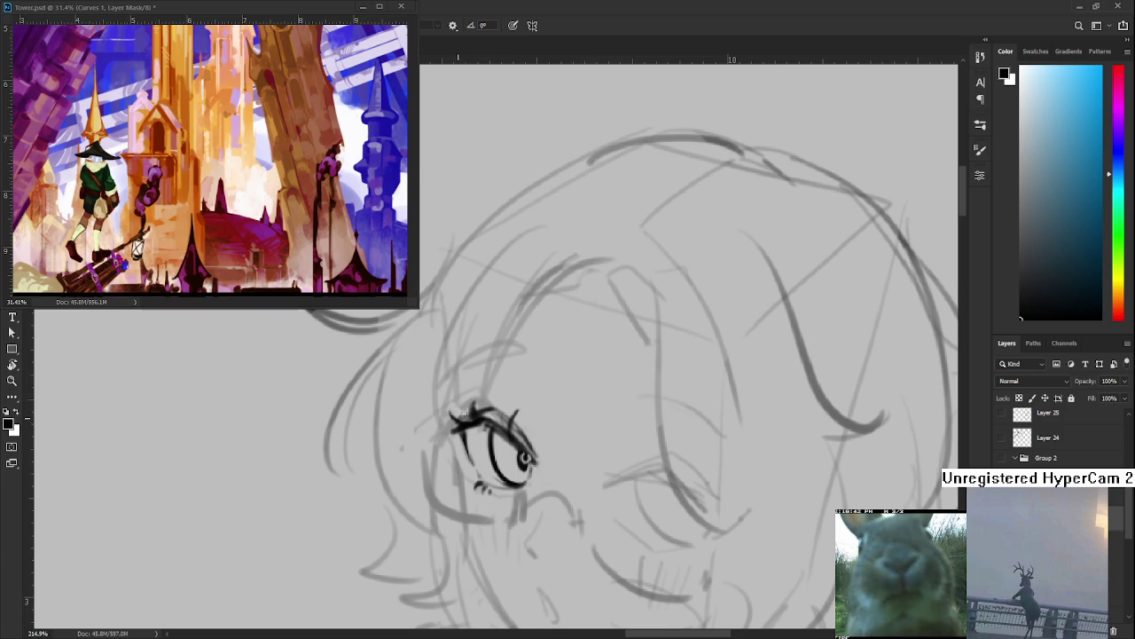
mouse_move(456, 422)
mouse_down()
mouse_move(500, 395)
mouse_move(518, 411)
mouse_up()
key(bracketright)
drag(474, 428, 497, 393)
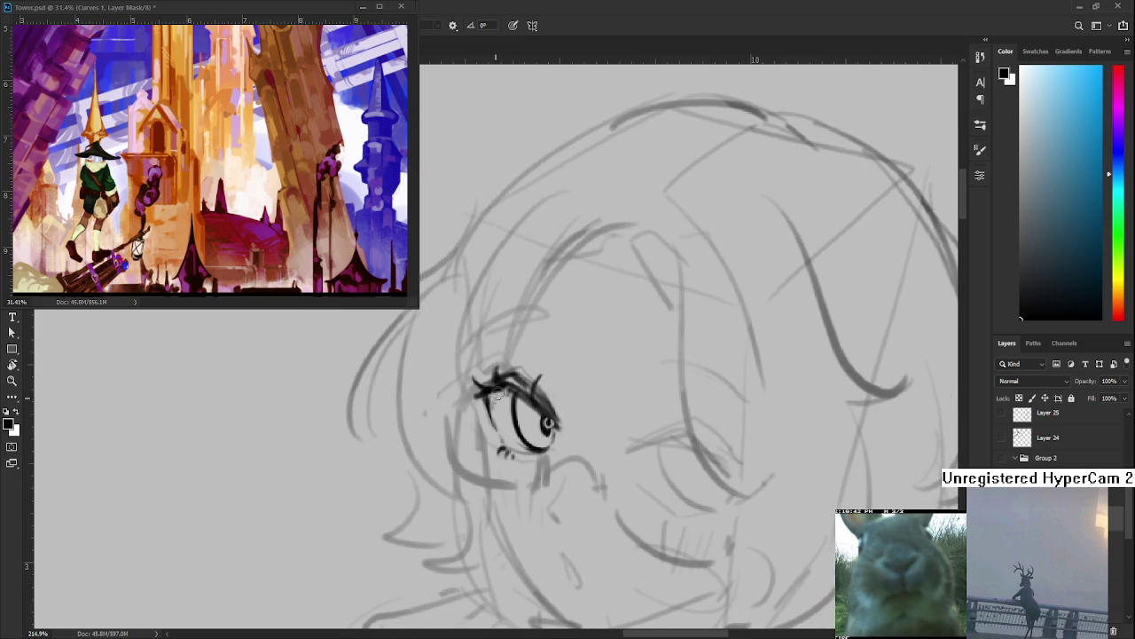
key(e)
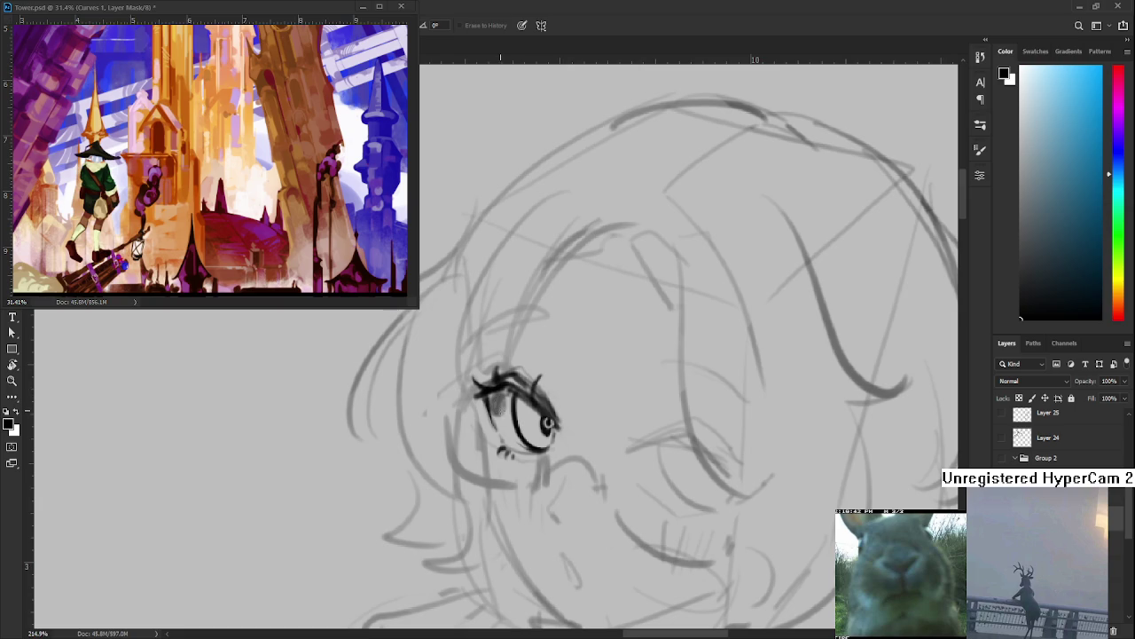
Sample a grey tone from the eye and shade the iris with it
key(b)
alt+click(503, 402)
alt+click(502, 401)
key(e)
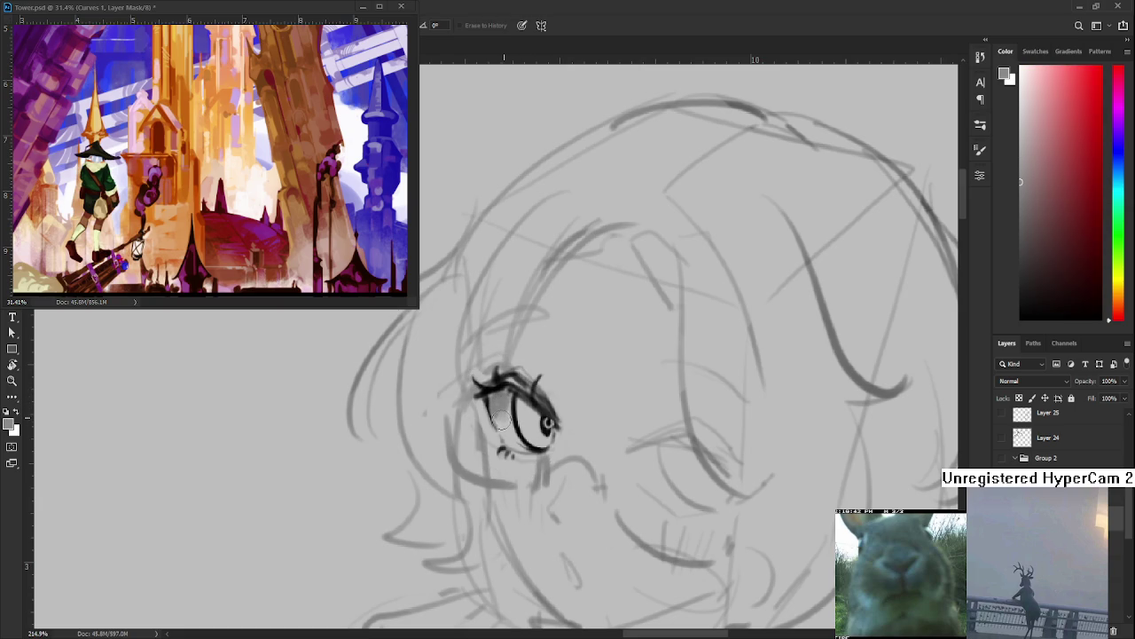
key(b)
alt+click(519, 398)
drag(517, 409, 541, 419)
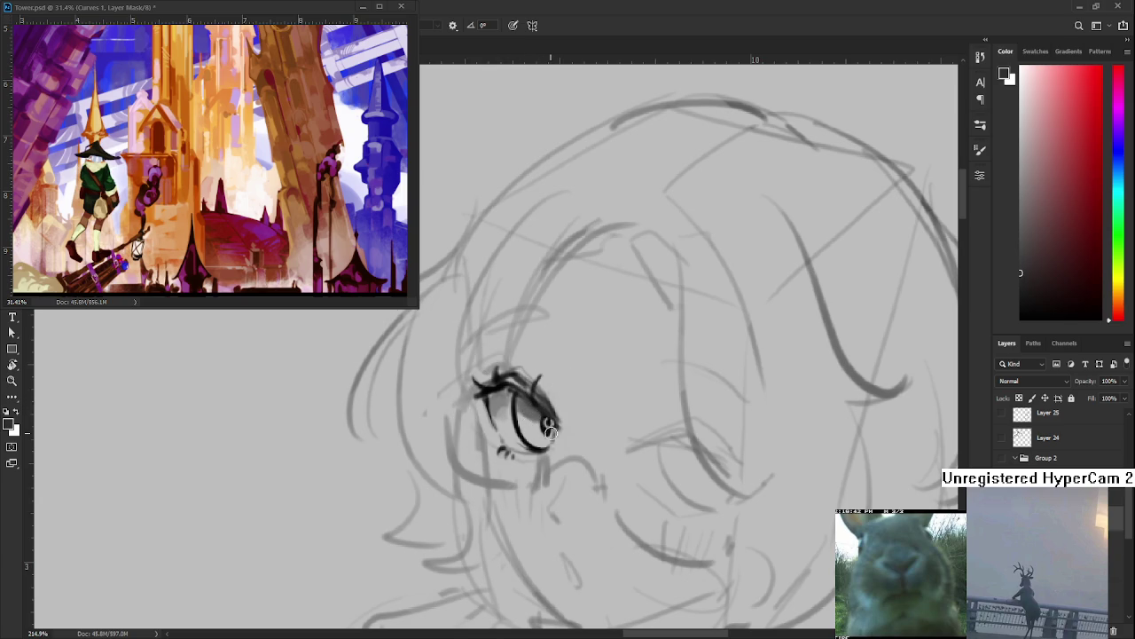
Sample near-black and darken the iris, leaving a small light highlight
key(e)
key(b)
key(e)
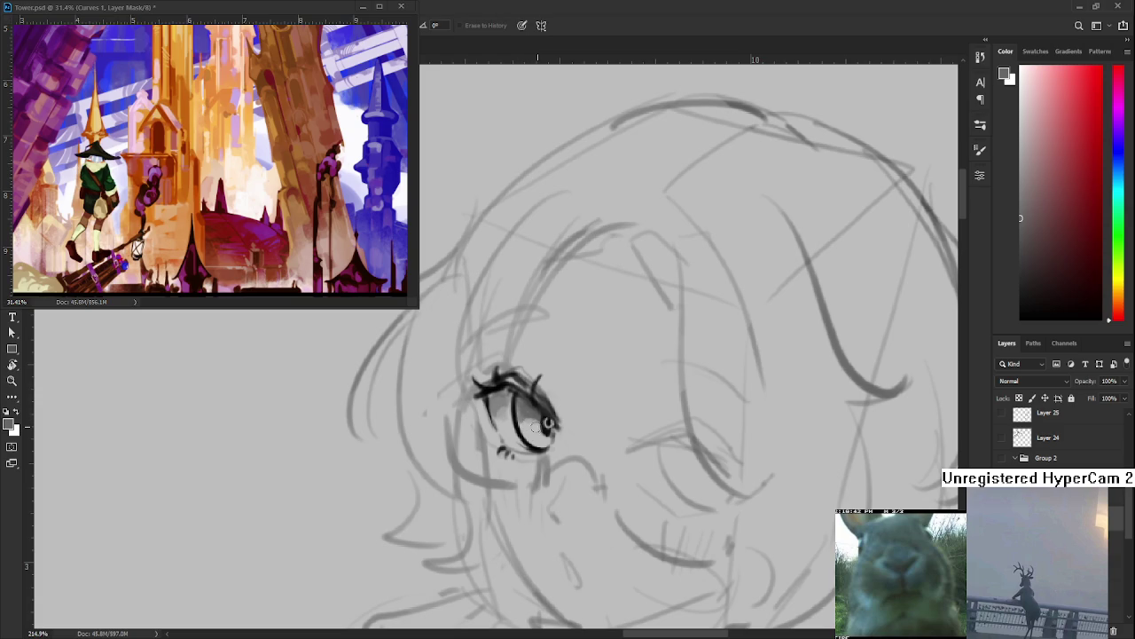
key(b)
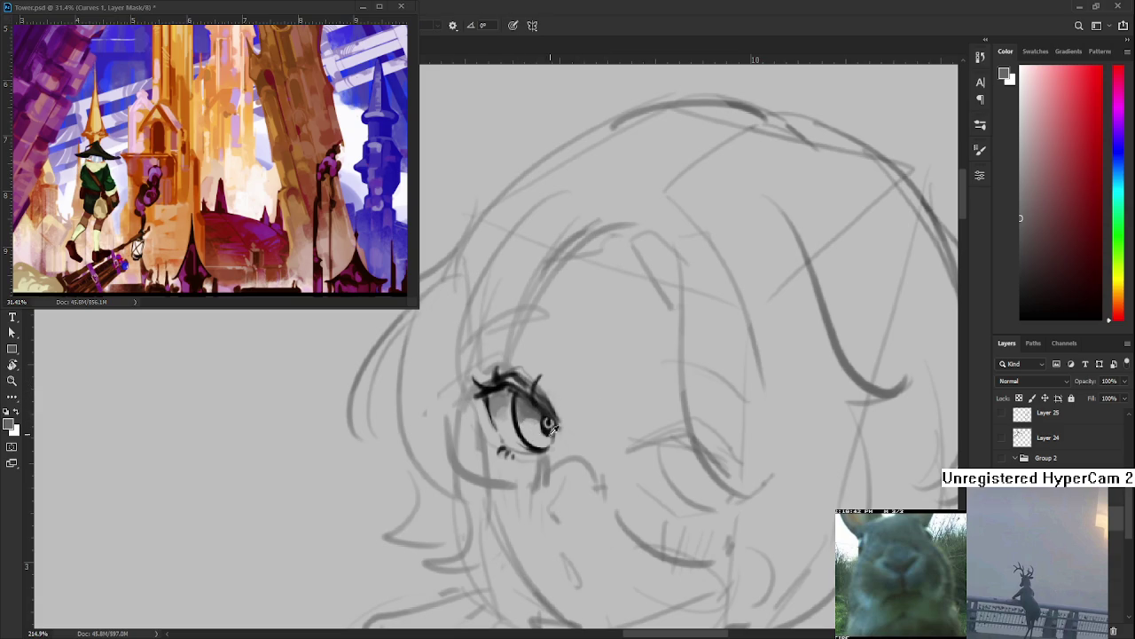
alt+click(550, 430)
drag(543, 419, 552, 426)
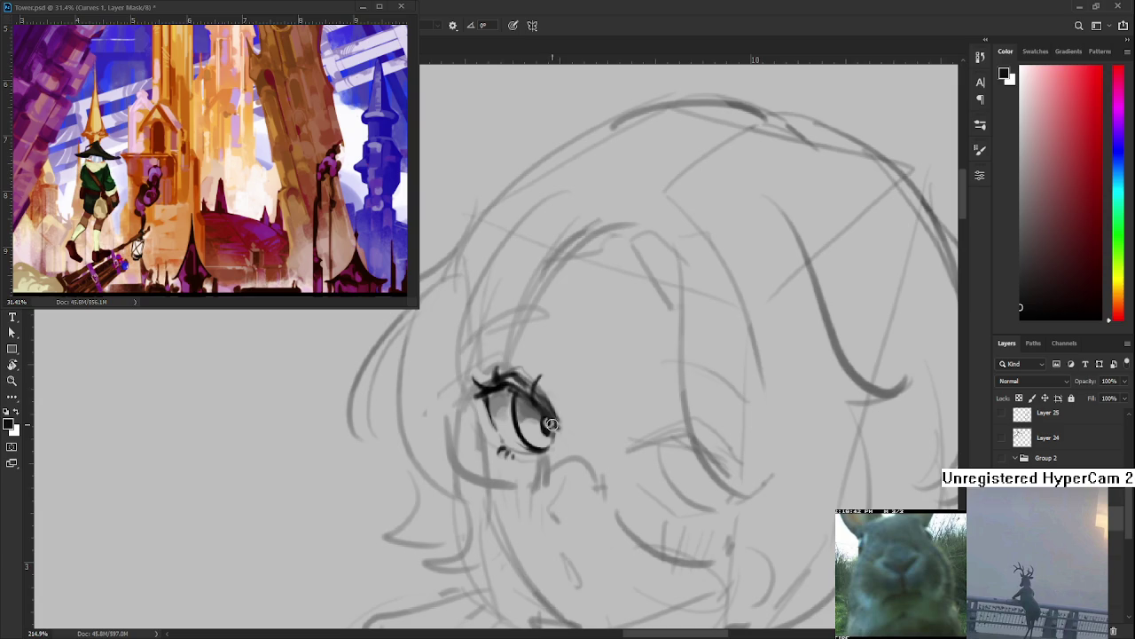